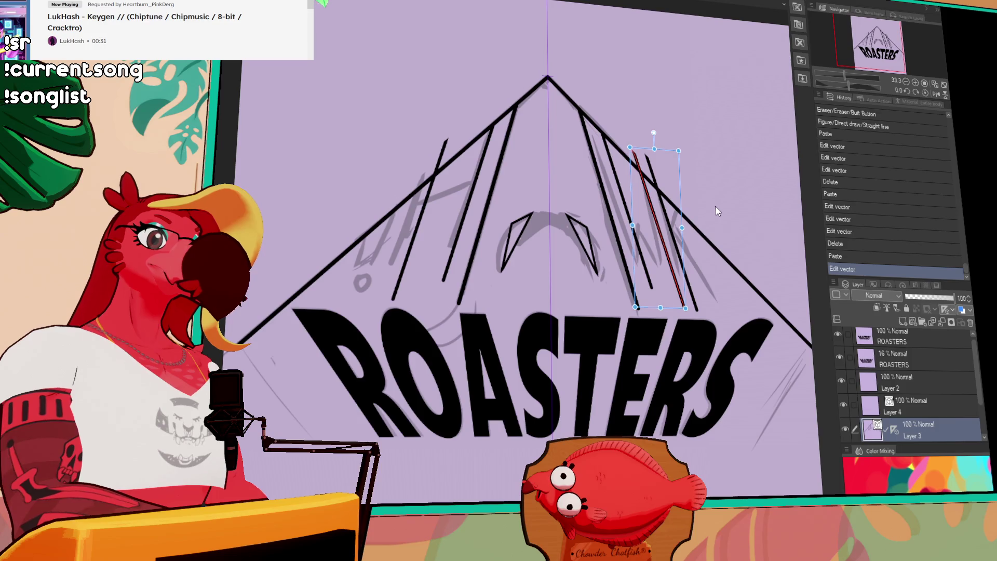
- Paste a copy of the vector line and place it left beside the other stripes
key("ctrl+v")
mouse_move(418, 232)
left_mouse_down()
mouse_move(378, 257)
mouse_move(361, 256)
left_mouse_up()
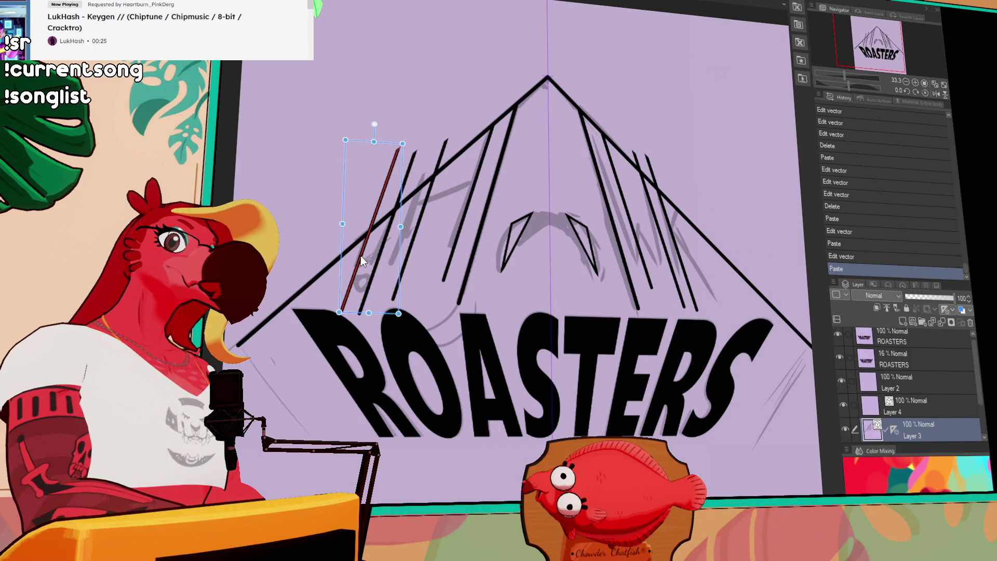
key("ctrl+d")
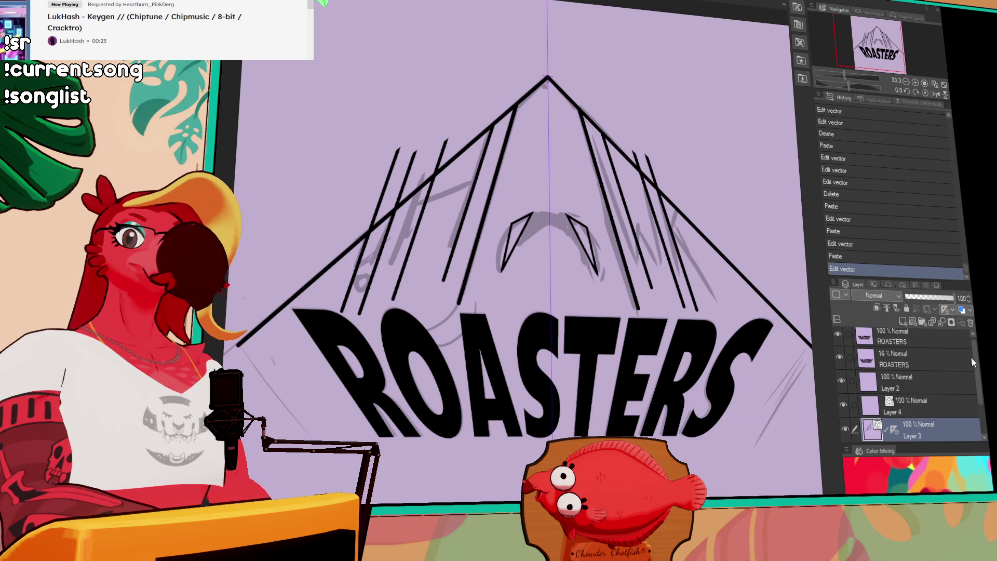
scroll(956, 383, "down", 2)
- Toggle the grey sketch layer off and on, then erase the stroke overshoot past the diagonal
left_click(843, 411)
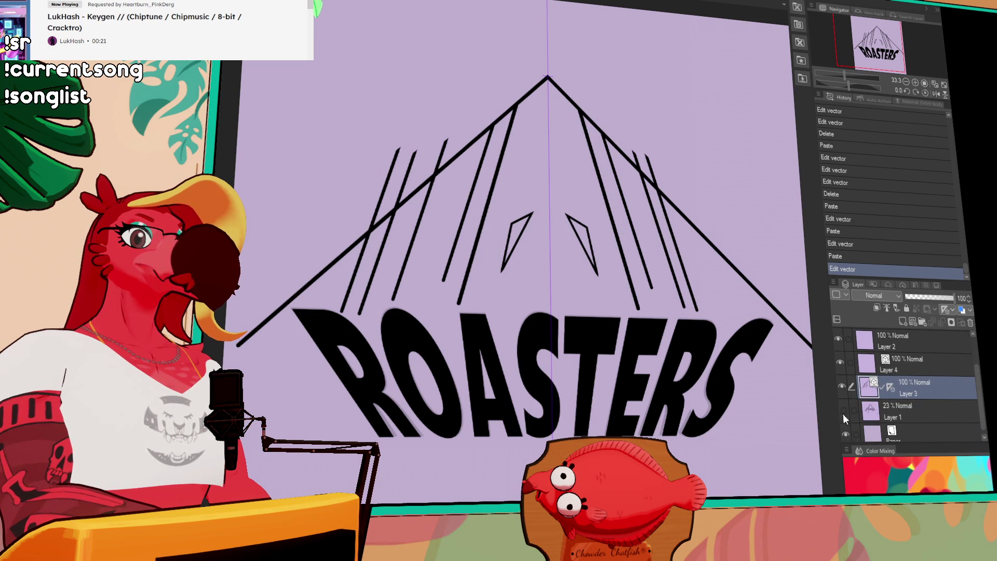
scroll(779, 436, "up", 2)
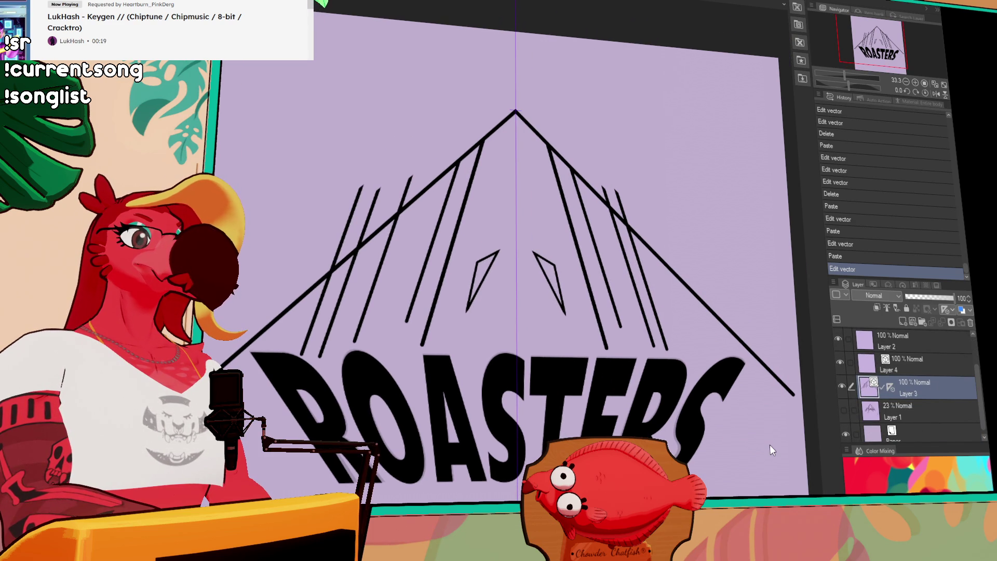
left_click(847, 412)
scroll(453, 150, "up", 1)
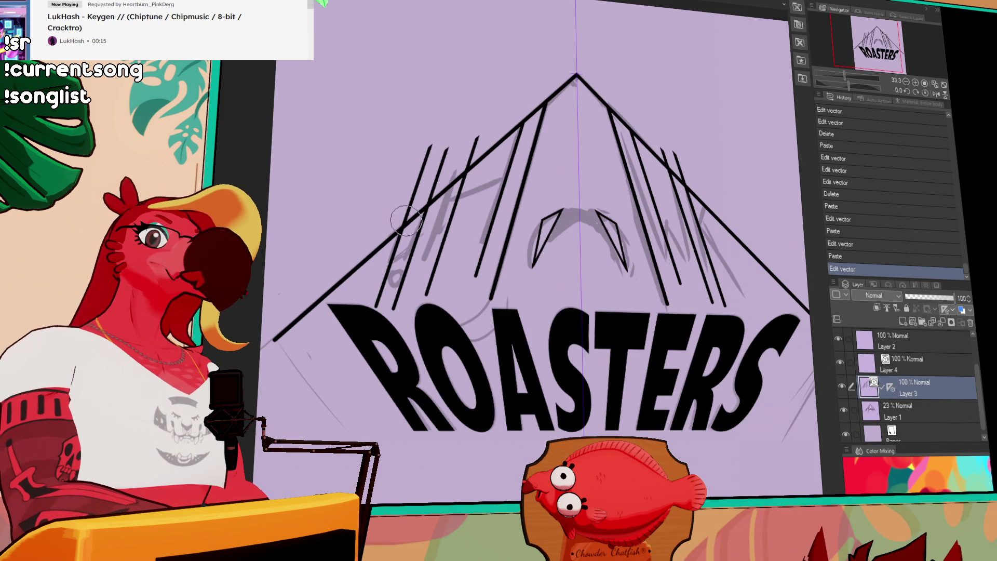
left_click(471, 146)
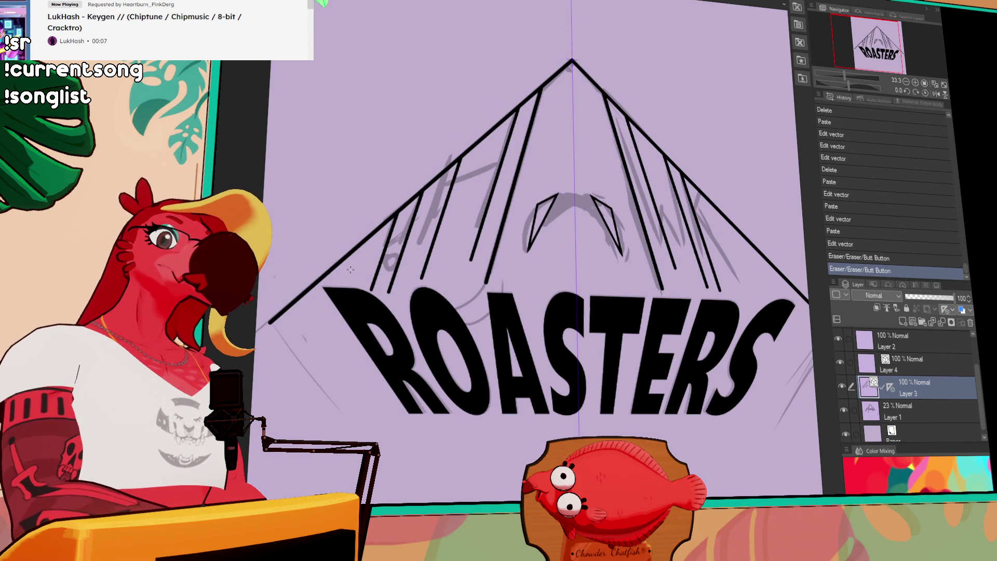
- Replace a hand-drawn inner diagonal with a pasted copy of the outer one, shifted down inside the outline
left_click_drag(322, 267, 517, 92)
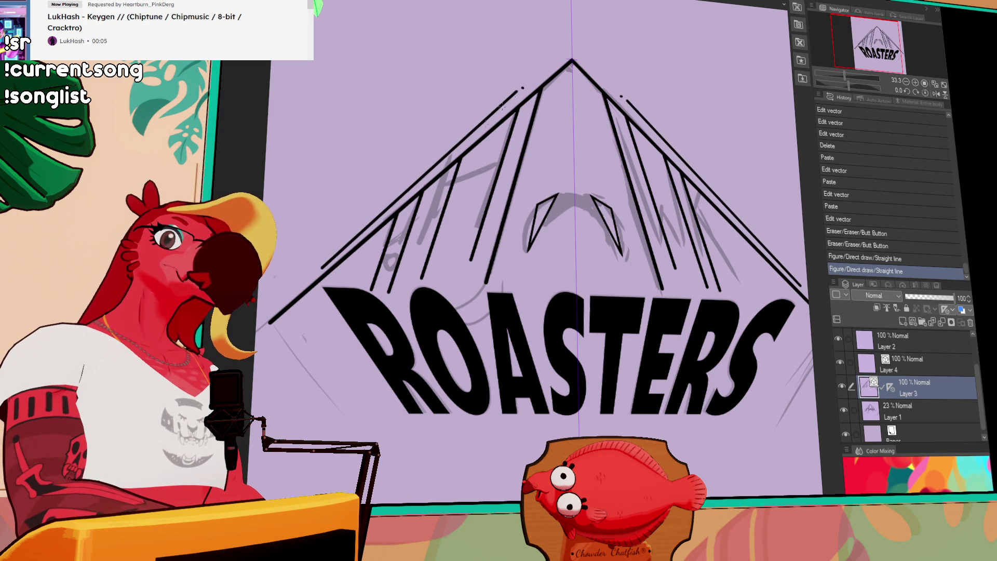
key("ctrl+z")
key("ctrl+v")
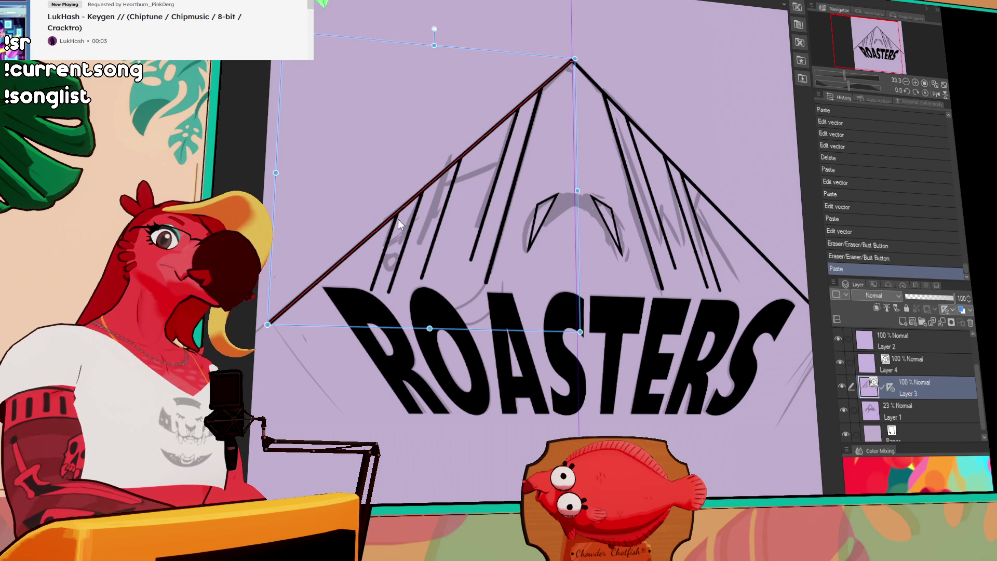
key("Down")
key("Down")
key("Down")
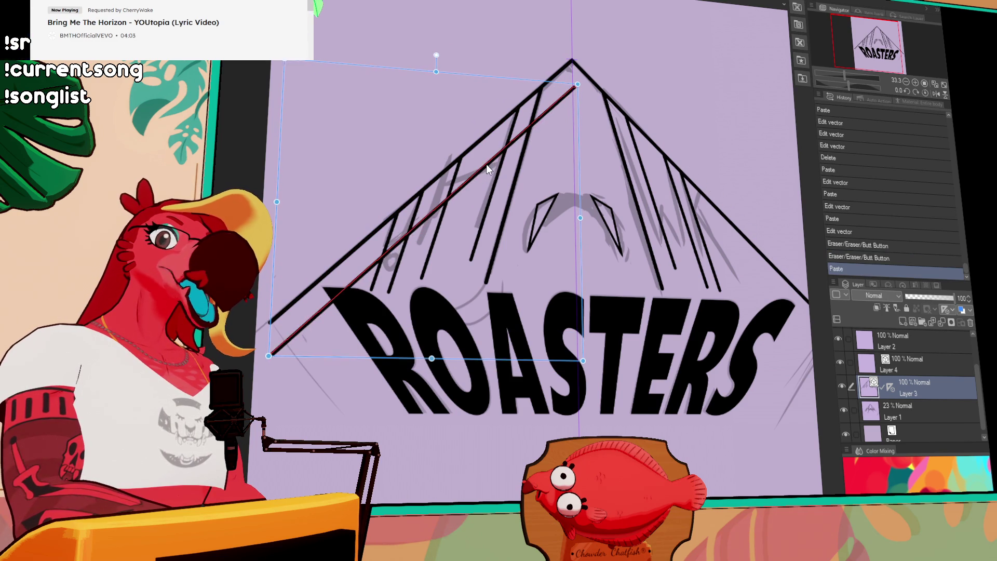
key("ctrl+d")
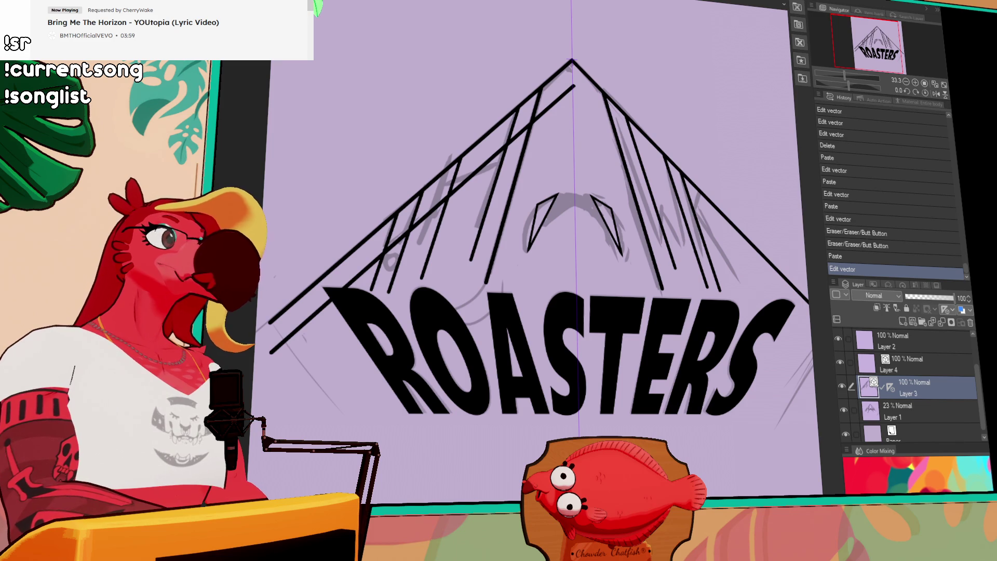
- Reselect the pasted diagonal and reduce its brush size to make it thinner
left_click(434, 214)
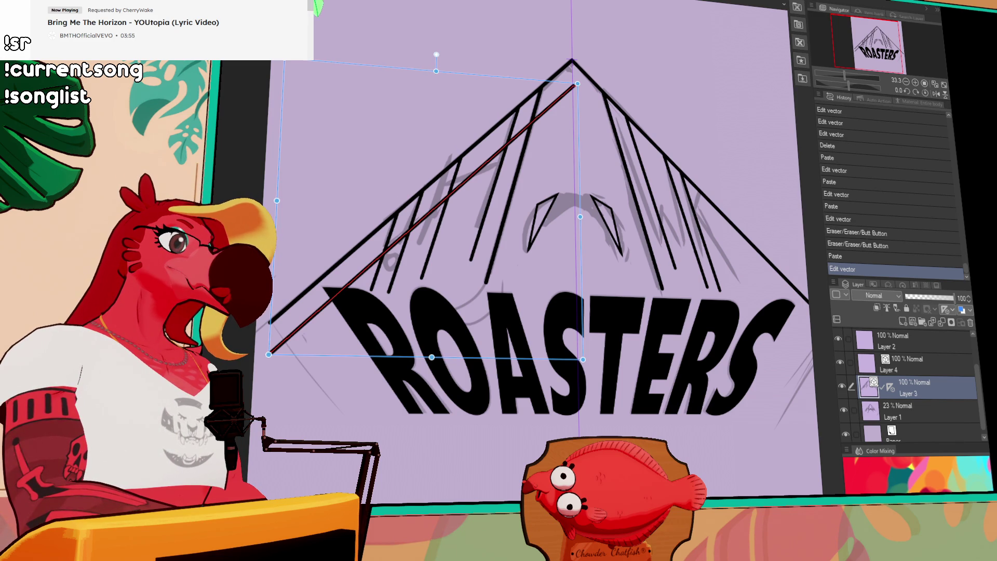
key("bracketleft")
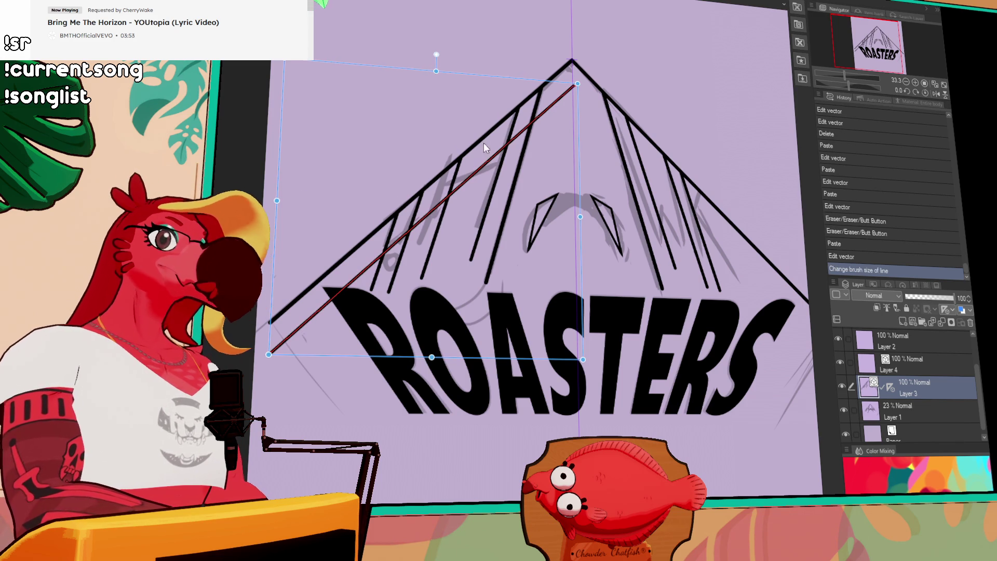
left_click(428, 118)
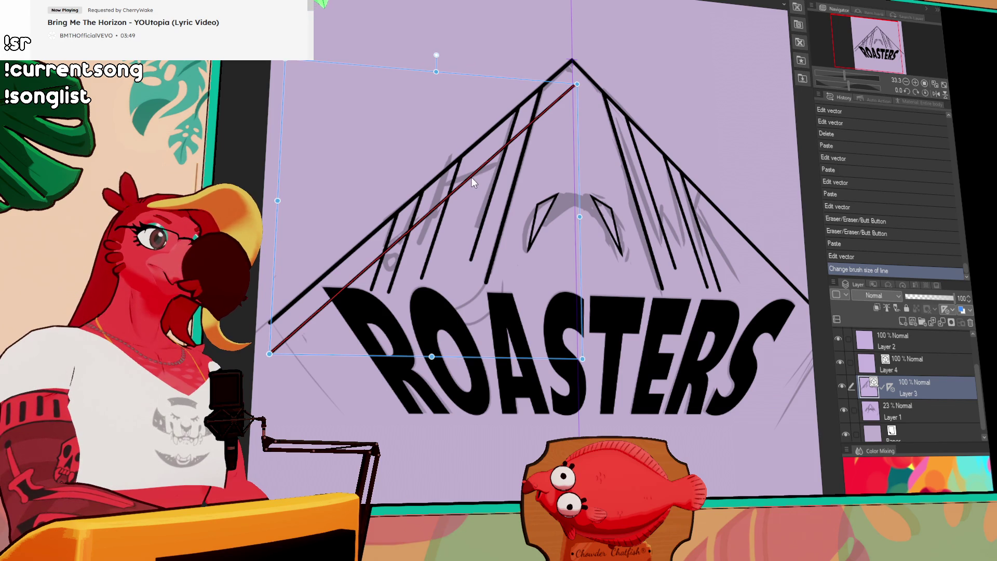
- Erase a section of the inner diagonal with the vector eraser, redoing it once
key("e")
left_click(426, 215)
key("ctrl+z")
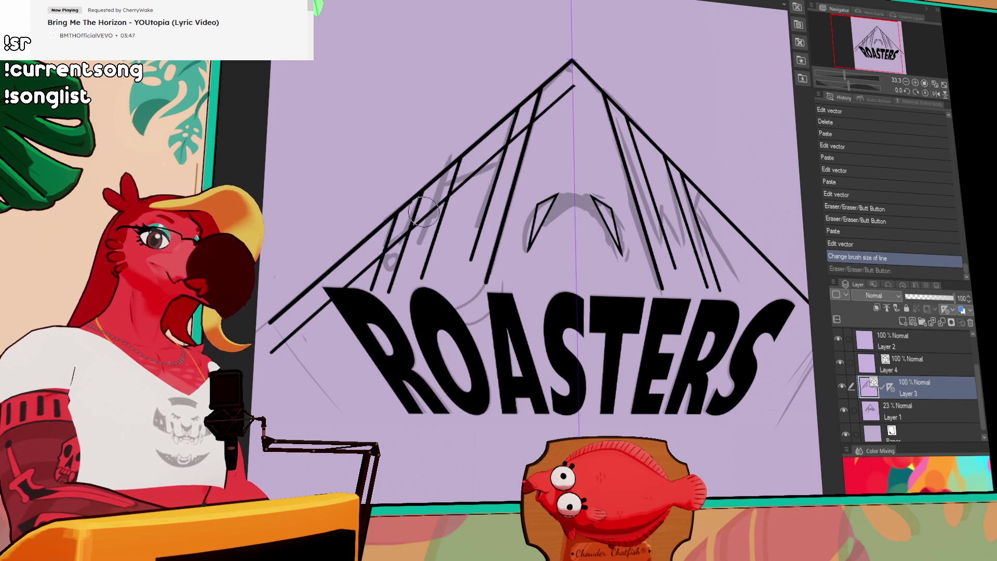
left_click(427, 216)
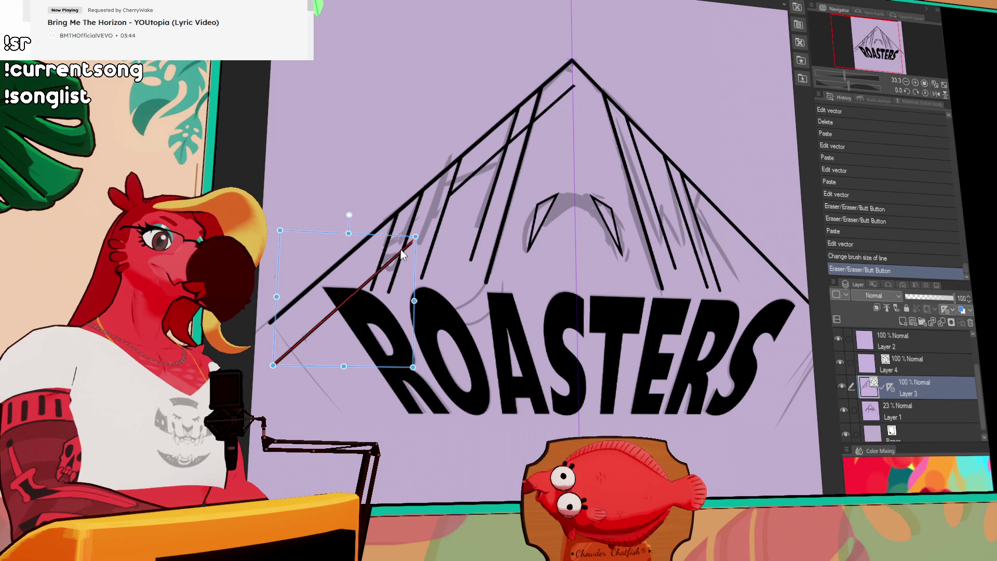
- Nudge the selected line up-right, then erase the lower diagonal bits and stray marks near the letters
left_click_drag(397, 249, 406, 246)
key("ctrl")
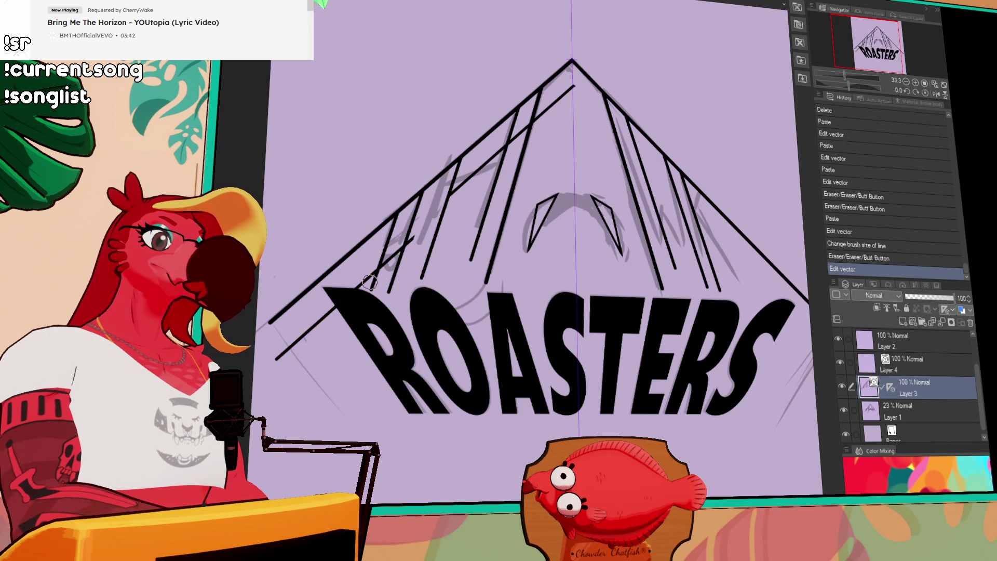
left_click(371, 282)
left_click(398, 269)
left_click(418, 240)
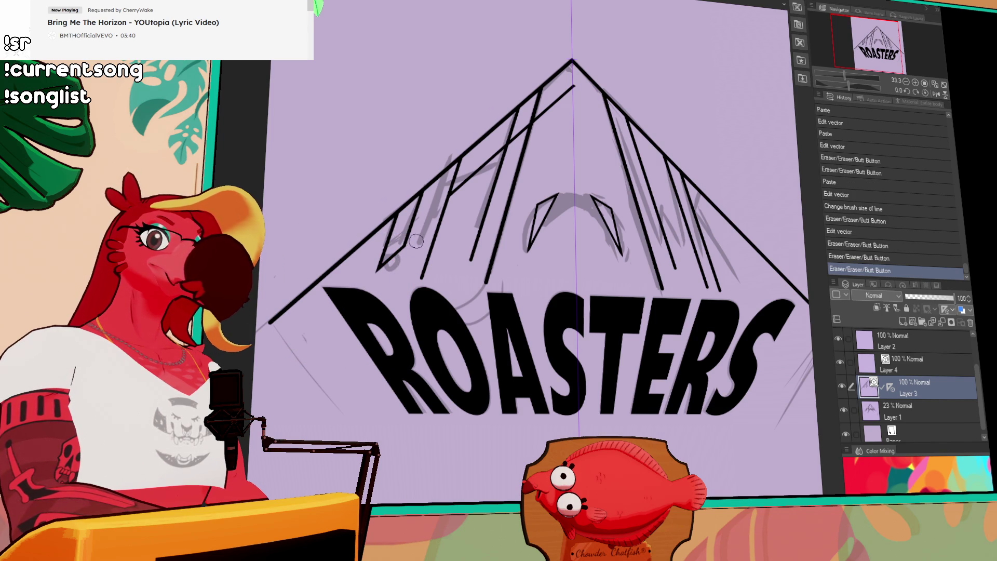
- Erase stray strokes near the apex, undo one erase and reshape the restored line
left_click_drag(507, 103, 508, 160)
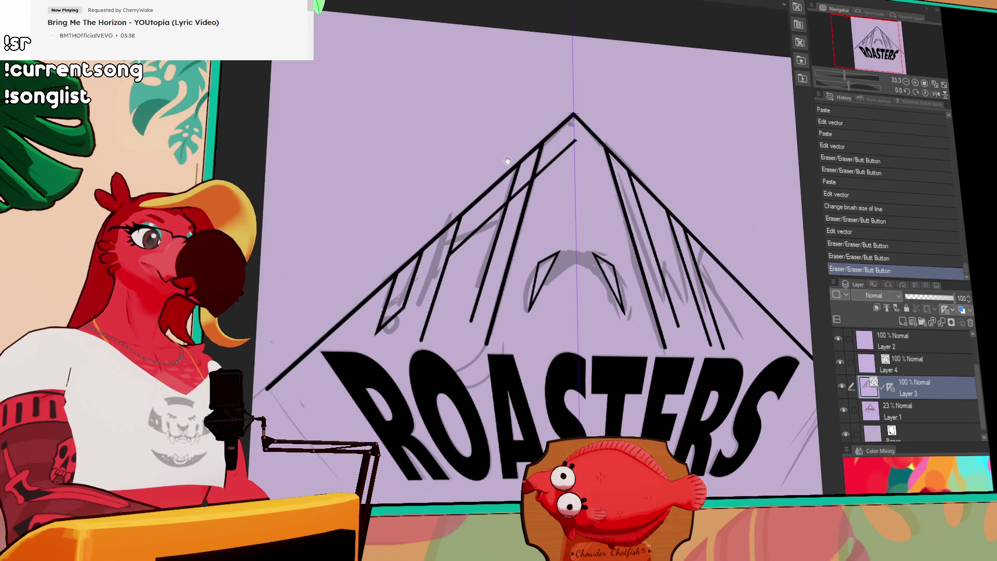
left_click(568, 151)
left_click(522, 195)
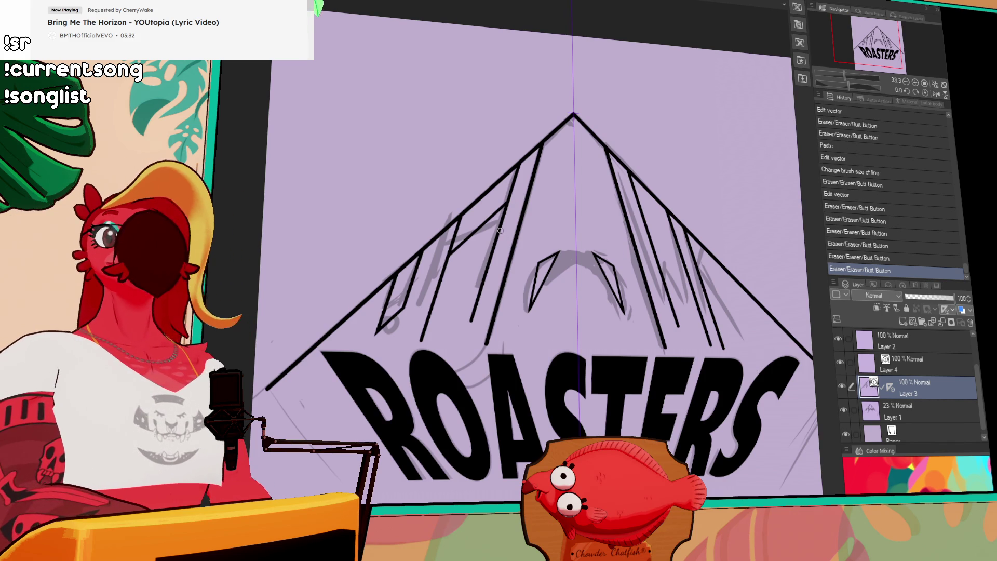
key("ctrl+z")
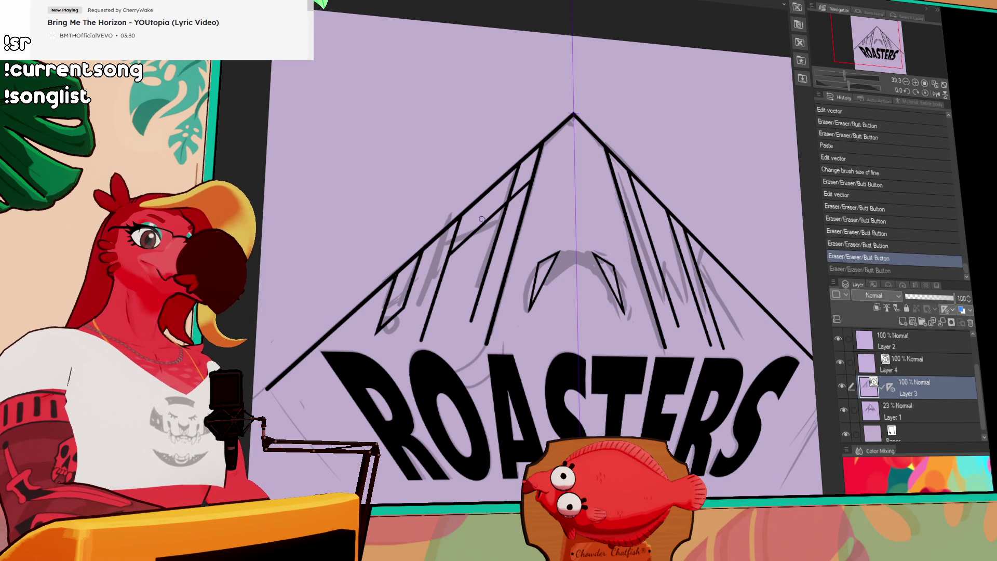
left_click(481, 233)
left_click_drag(482, 232, 476, 236)
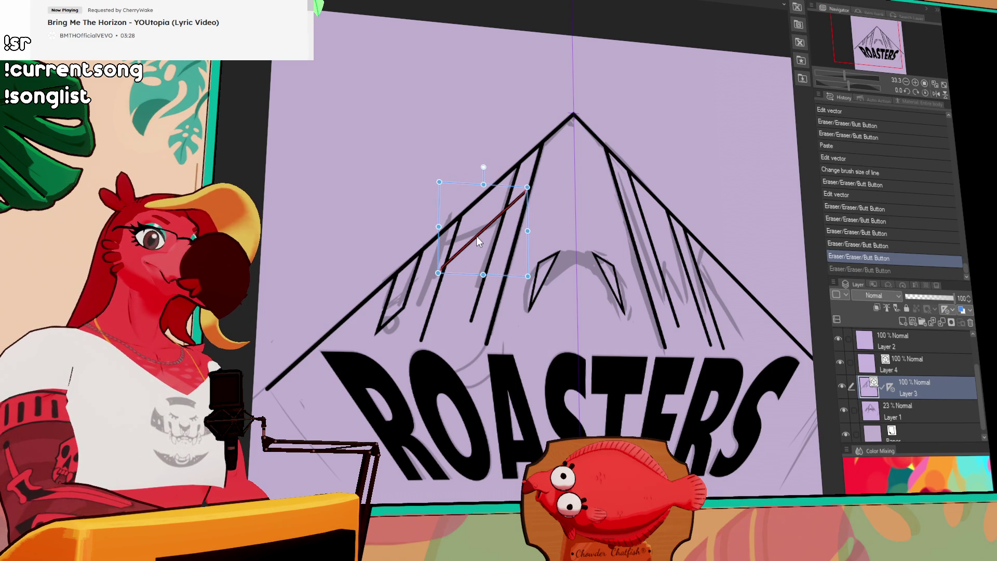
- Cut the inner diagonal between the stripes and hide the grey sketch layer
left_click(441, 267)
left_click(507, 205)
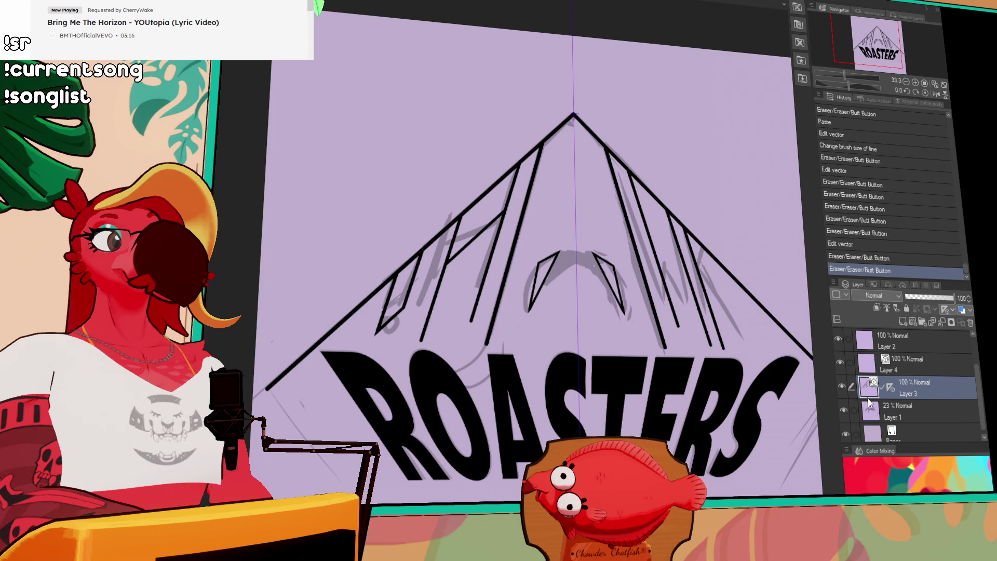
left_click(845, 410)
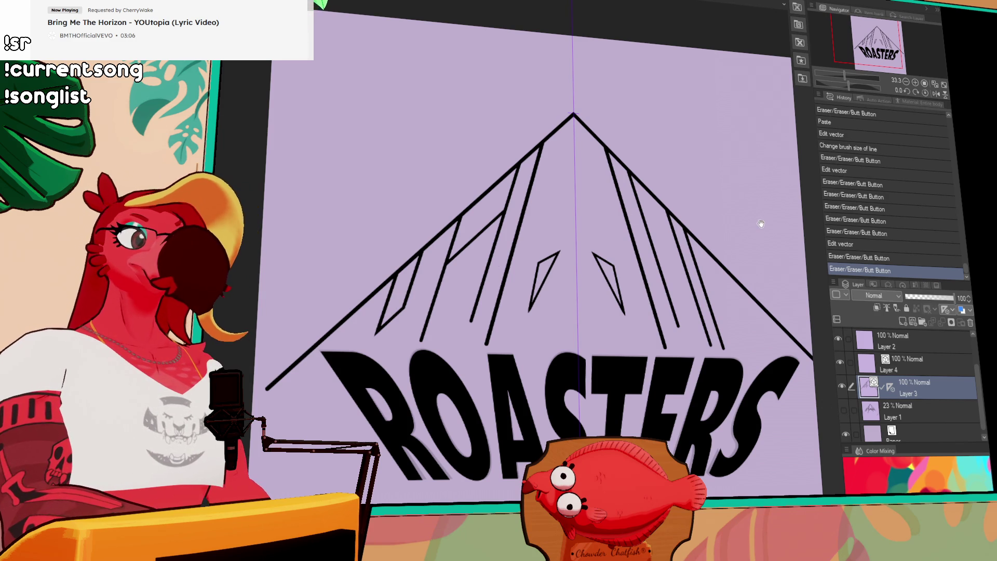
- Show the grey sketch strokes again and undo an accidental straight line
left_click_drag(761, 223, 692, 217)
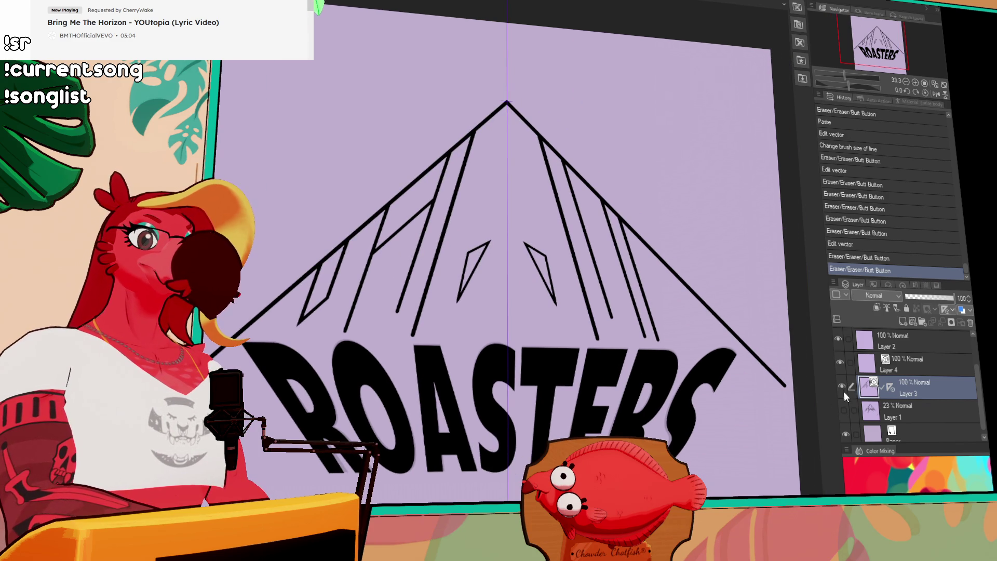
left_click(842, 406)
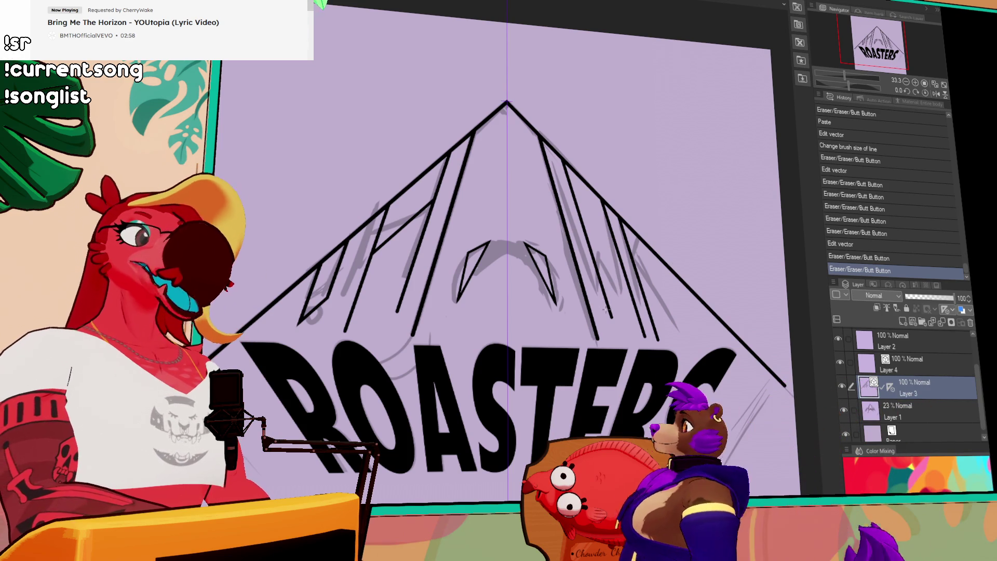
left_click(796, 225)
key("ctrl+z")
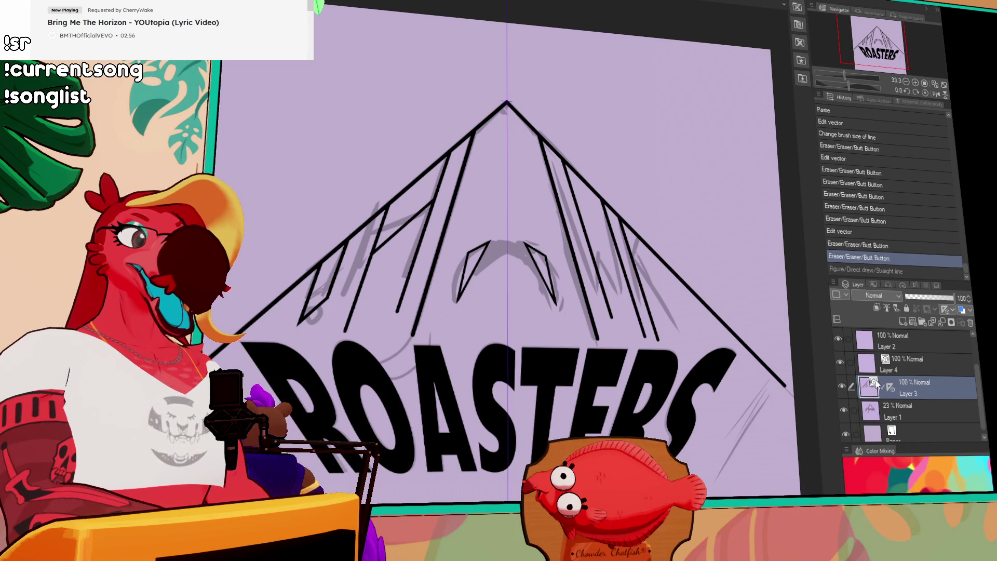
- Select and clear the triangle lines twice, then turn off the layer's vertical ruler
left_click(872, 382, "ctrl")
key("ctrl+d")
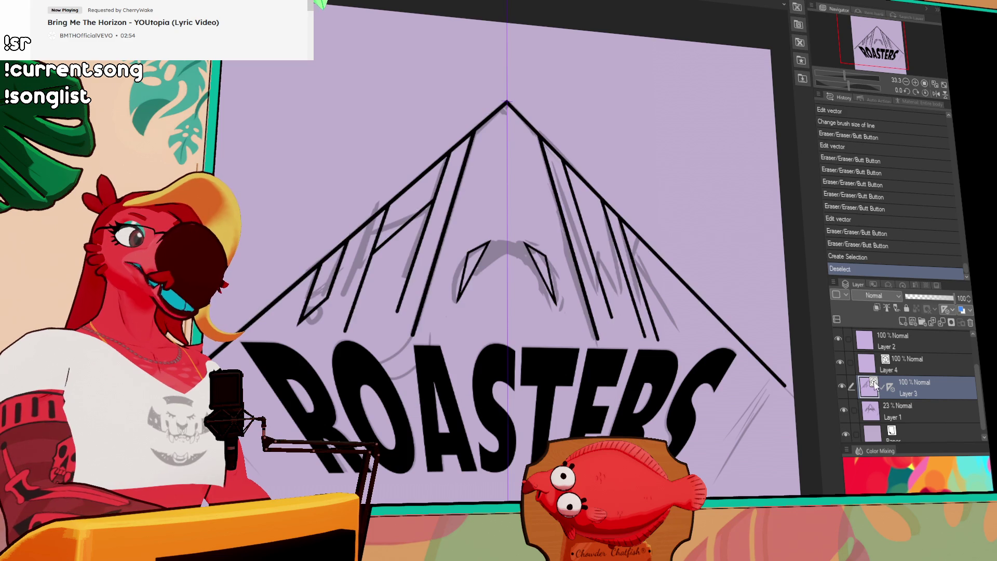
left_click(872, 382, "ctrl")
key("ctrl+d")
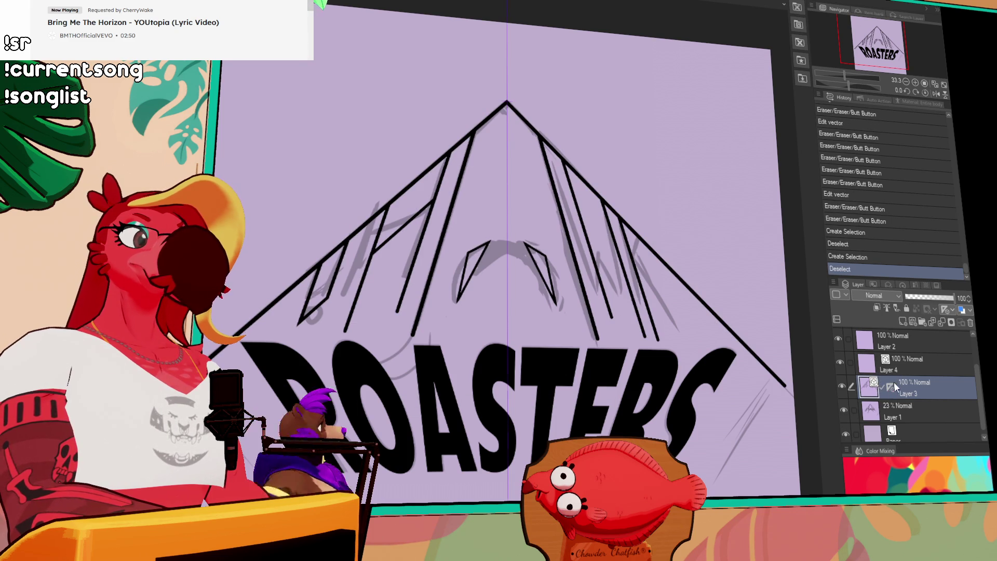
left_click(892, 386)
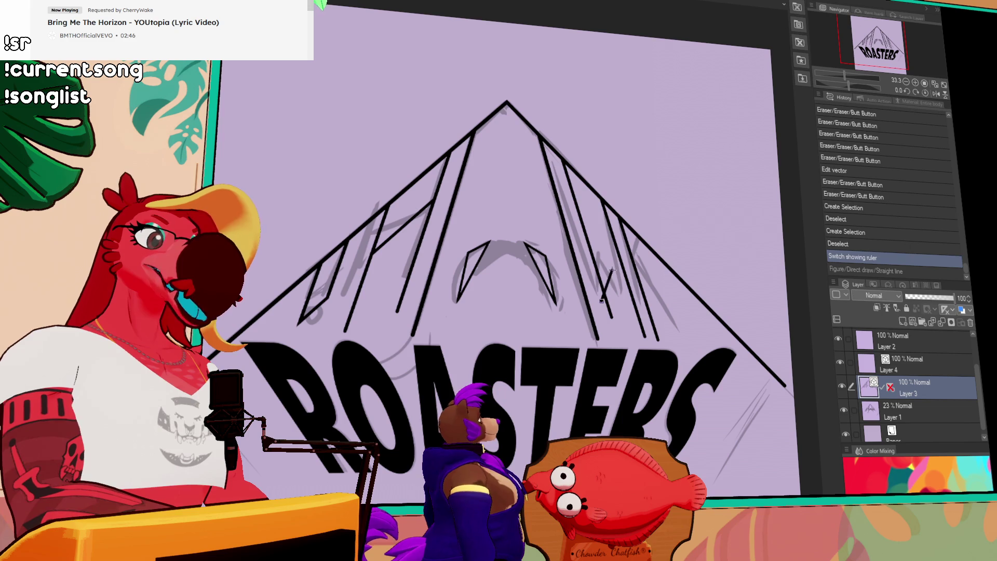
- Draw and undo several test straight lines, showing the vertical ruler again
left_click_drag(608, 292, 612, 273)
key("ctrl+z")
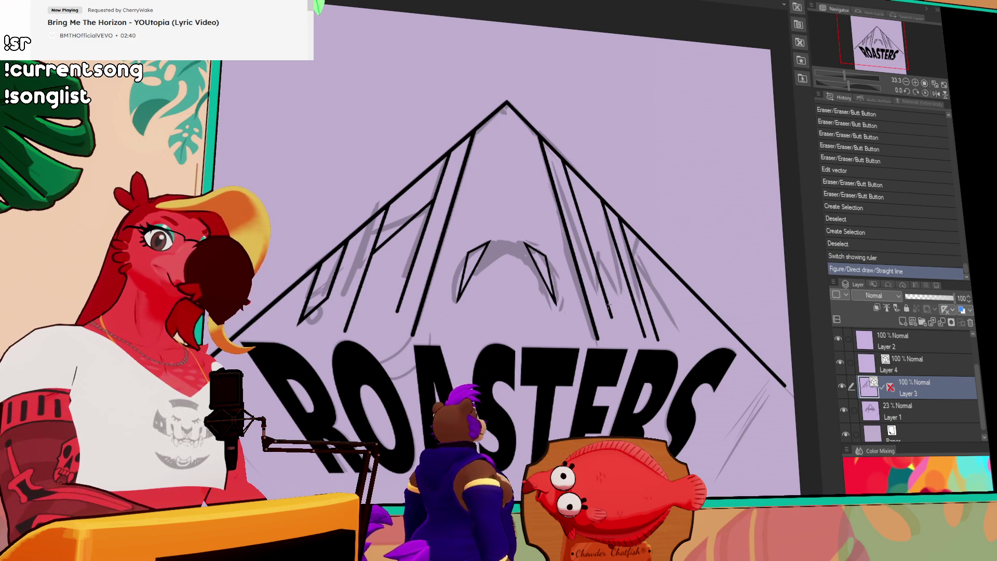
left_click(611, 277)
key("ctrl+z")
key("ctrl+1")
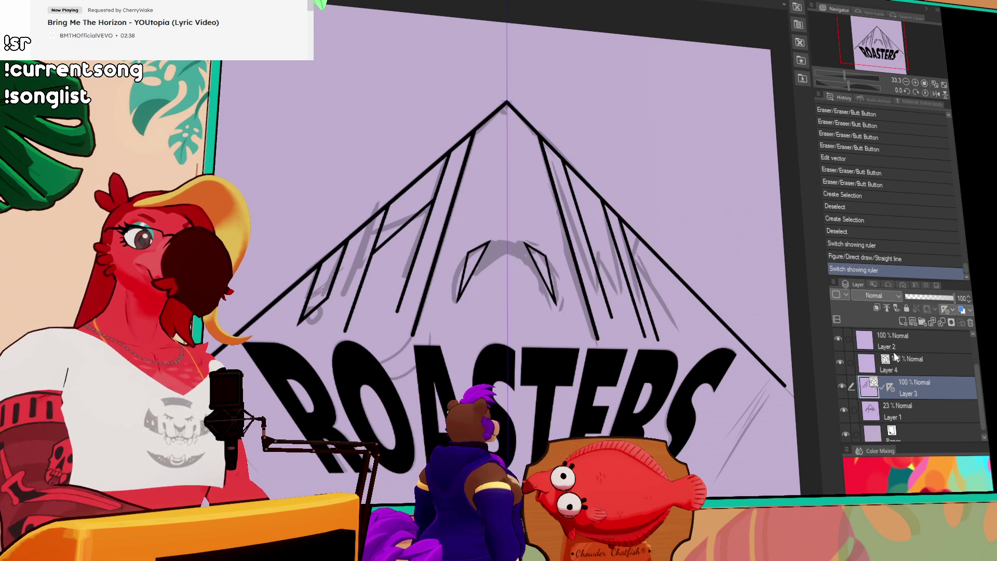
left_click_drag(612, 311, 397, 305)
key("ctrl+z")
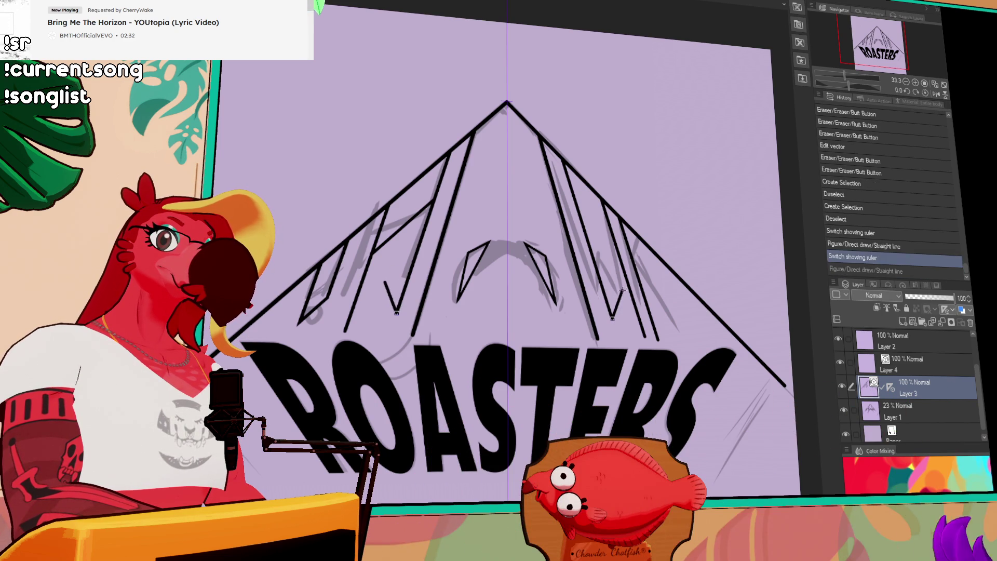
- Draw a line across the artwork, undo it and hide the layer's ruler
left_click_drag(390, 293, 624, 294)
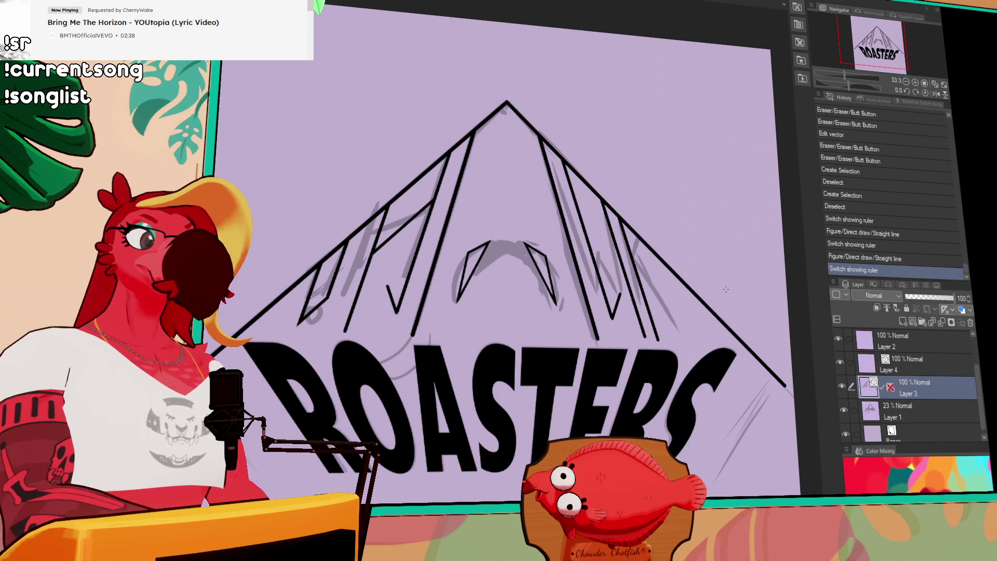
key("ctrl+r")
key("ctrl+z")
key("ctrl+z")
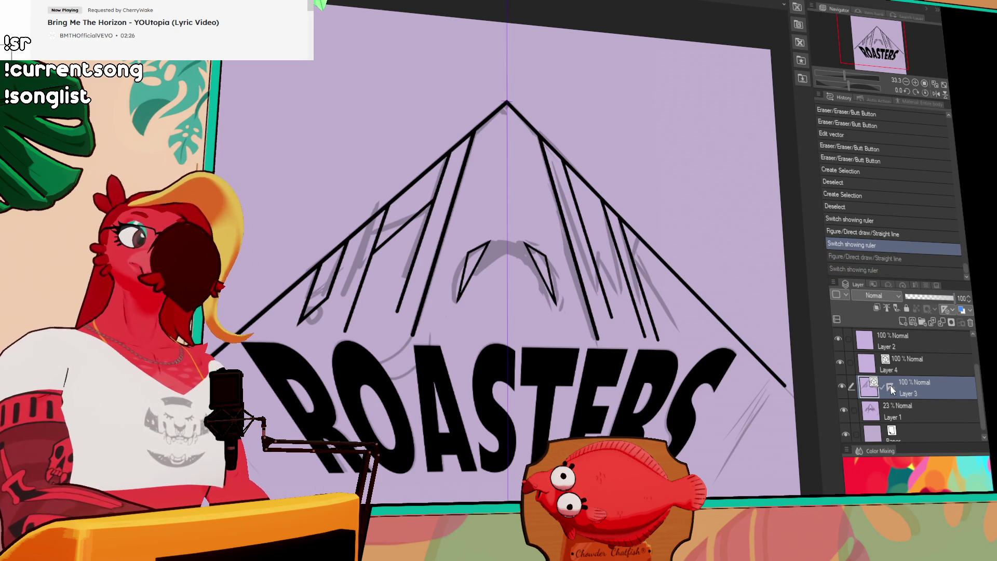
left_click(892, 384)
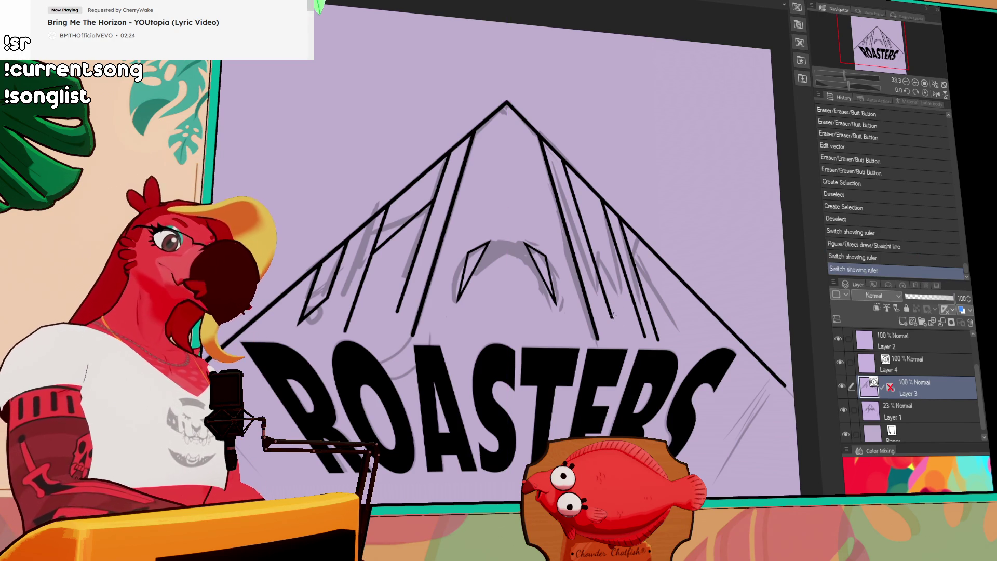
- Draw two straight strokes beside the W and erase part of a nearby stroke
mouse_move(612, 315)
left_mouse_down()
mouse_move(623, 295)
mouse_move(644, 339)
left_mouse_up()
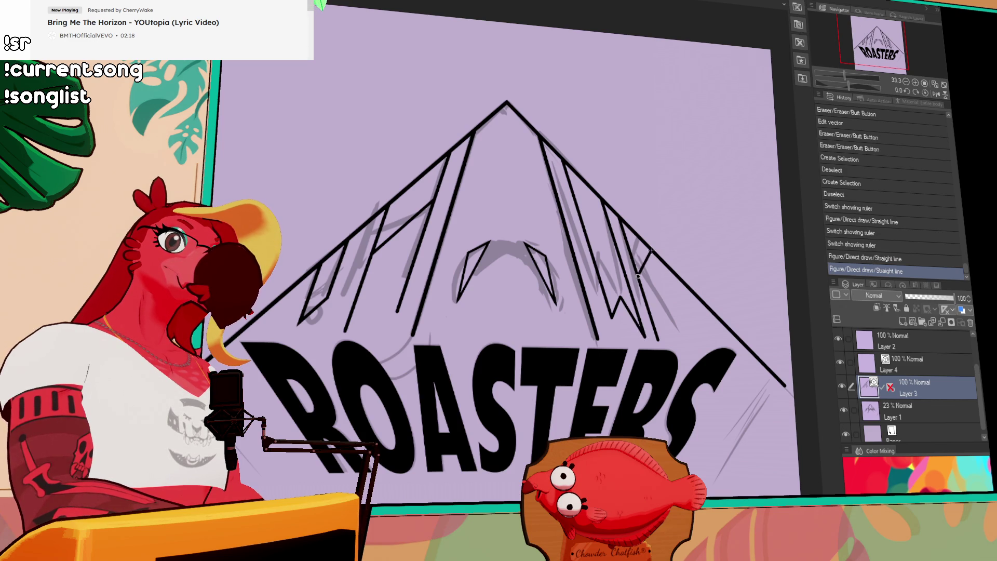
left_click_drag(637, 275, 651, 234)
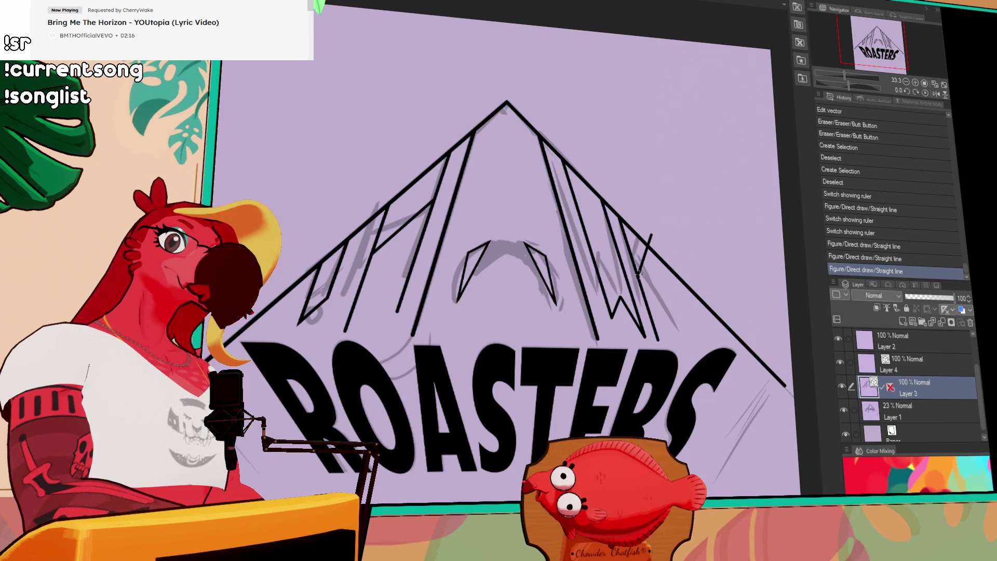
left_click(687, 343)
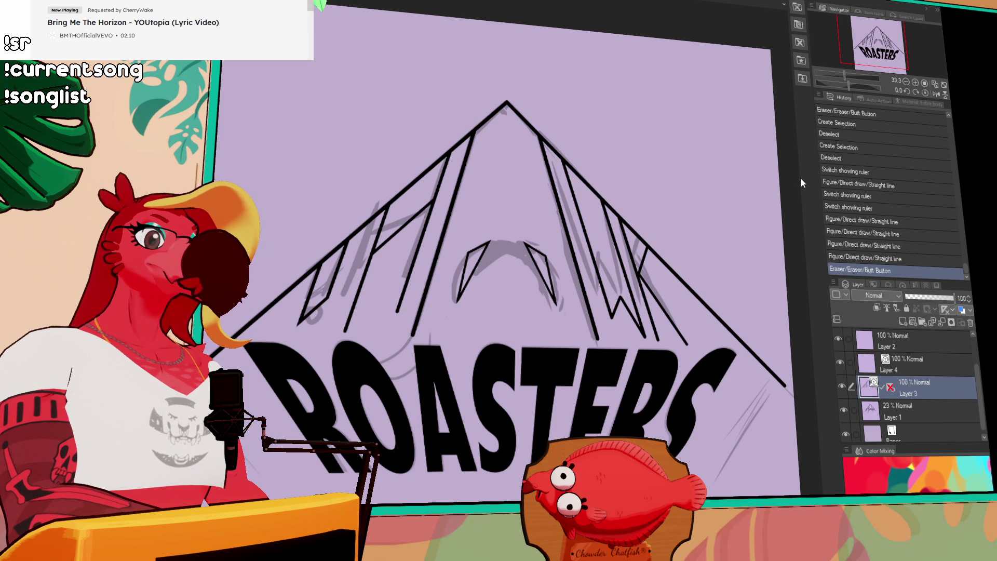
left_click_drag(764, 200, 759, 232)
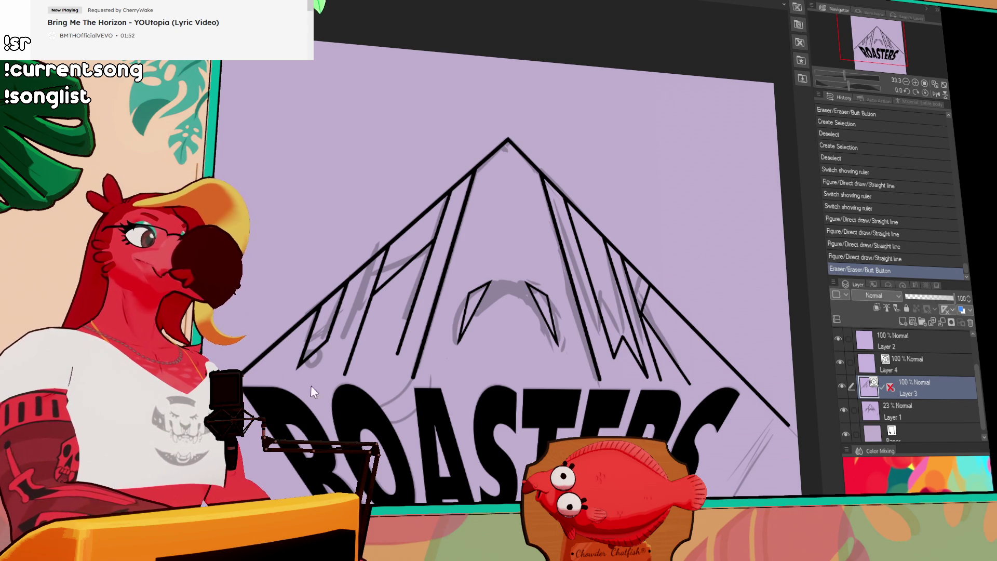
- Select the right-hand left-side stroke, paste a copy and undo its first move
left_click_drag(388, 379, 305, 335)
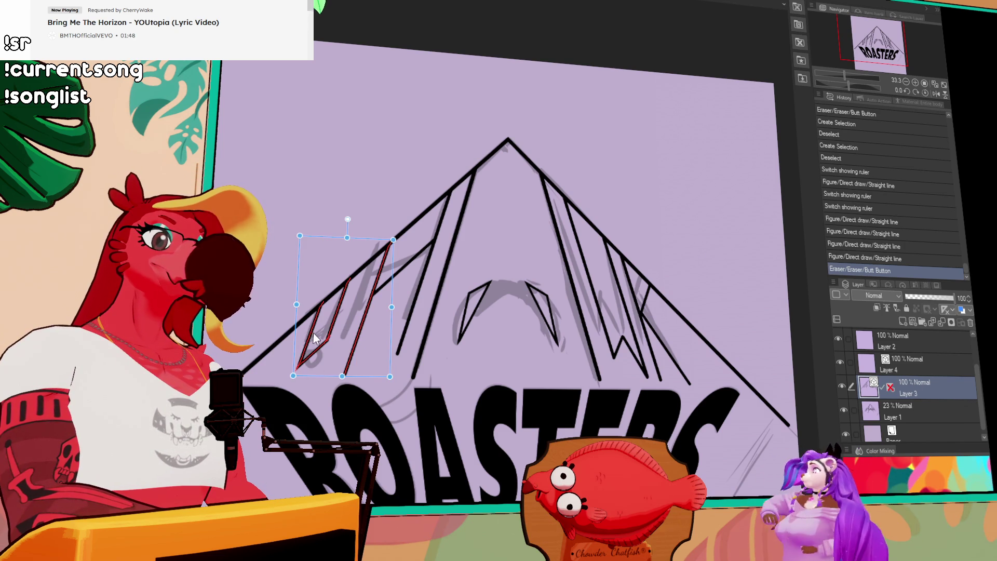
left_click(368, 363)
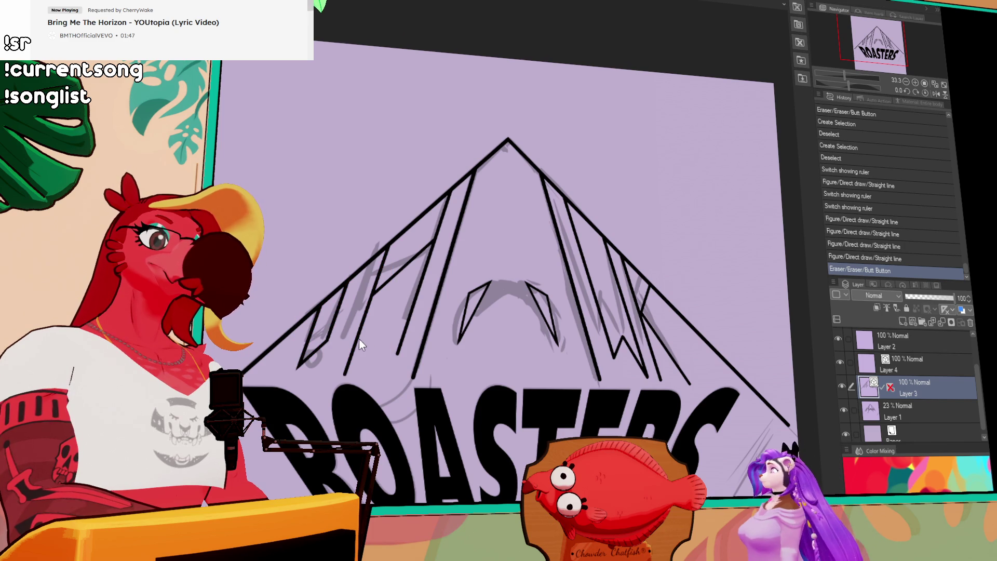
key("ctrl+v")
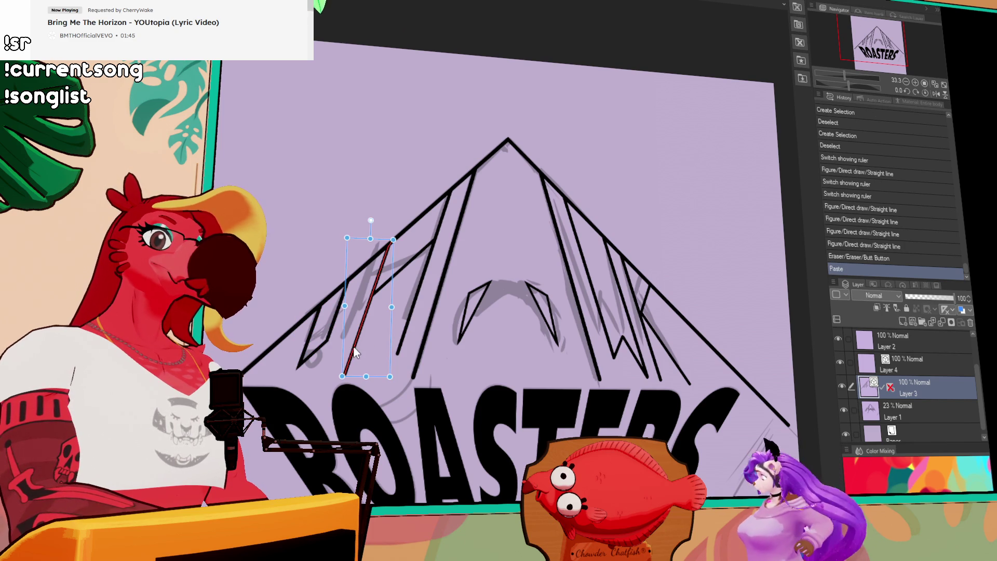
left_click_drag(375, 338, 370, 331)
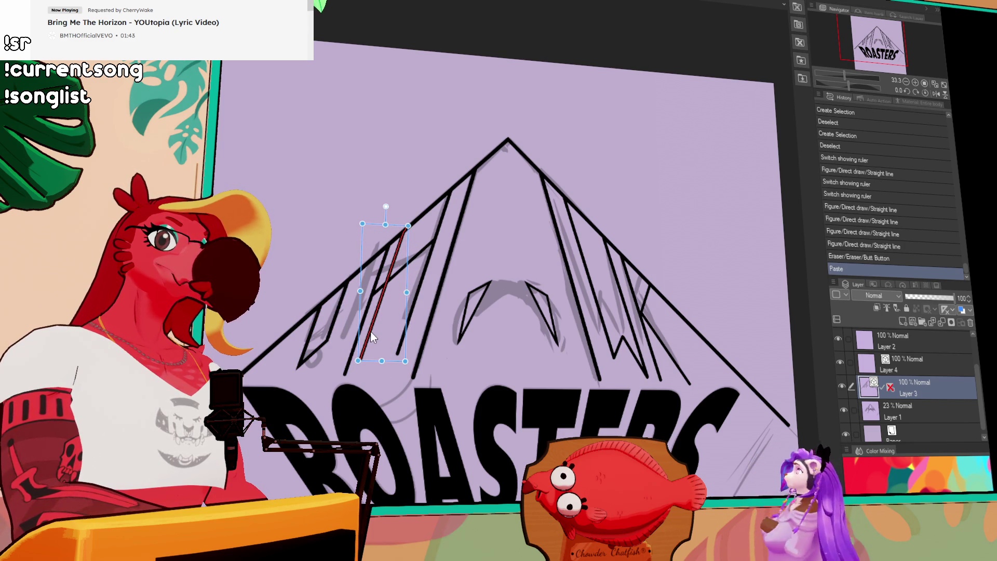
key("ctrl+z")
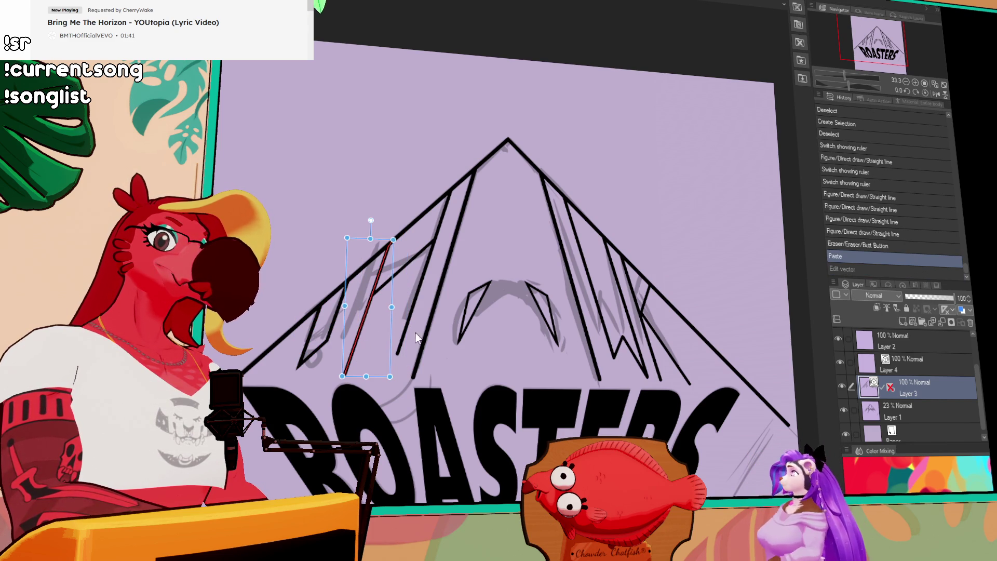
- Paste and place one copy, then paste another and position it up and right
key("ctrl+v")
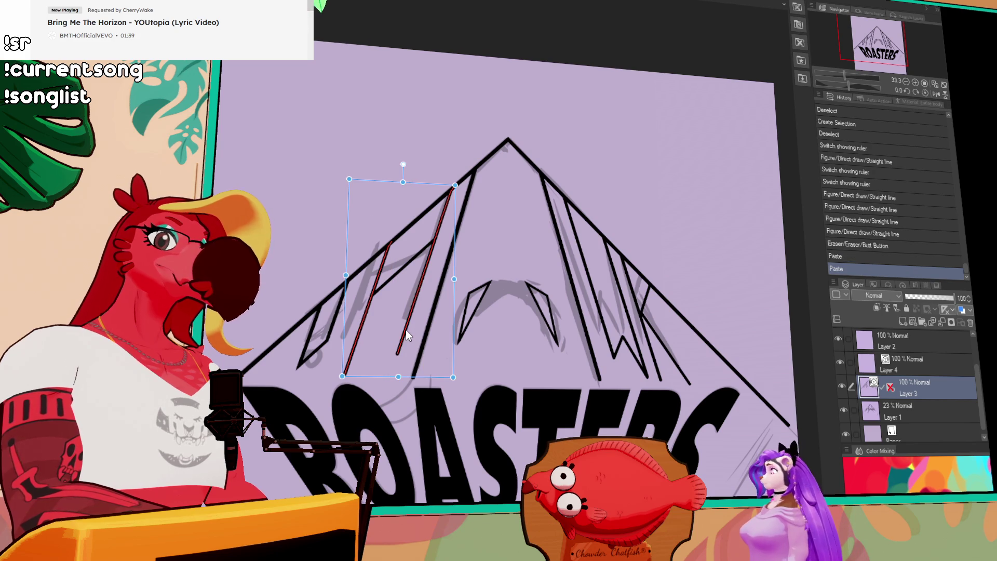
left_click_drag(412, 326, 418, 321)
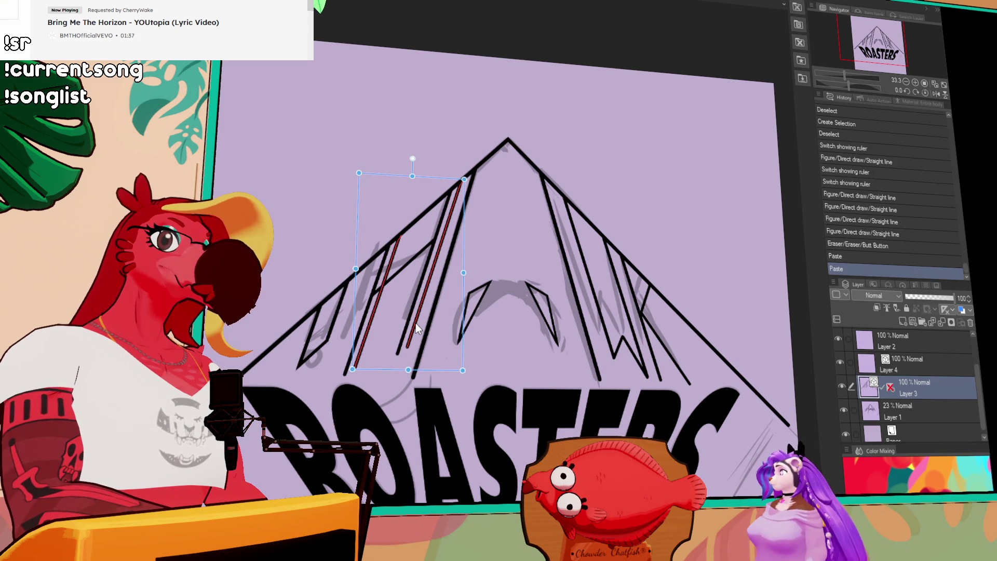
key("Return")
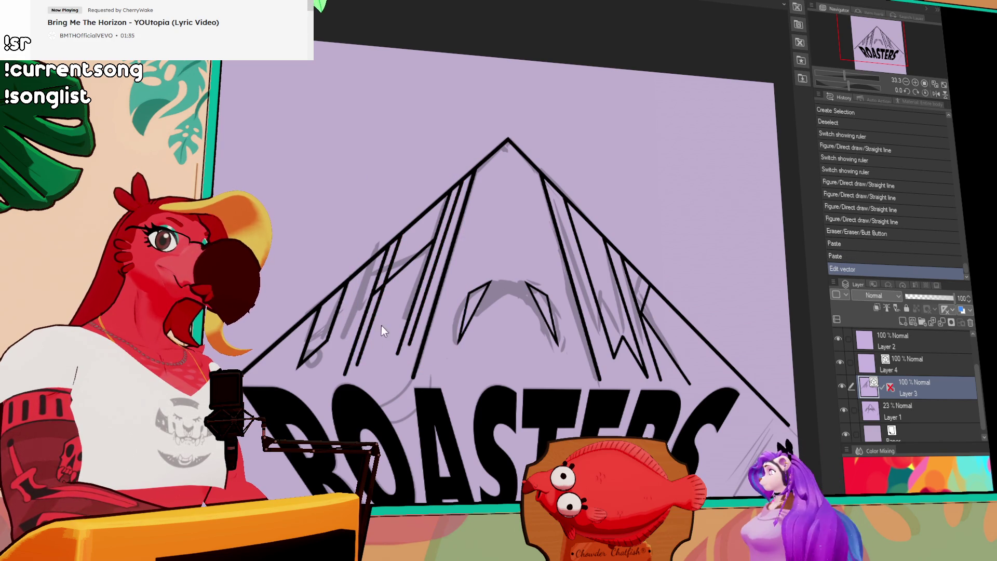
key("ctrl+v")
left_click_drag(407, 263, 413, 245)
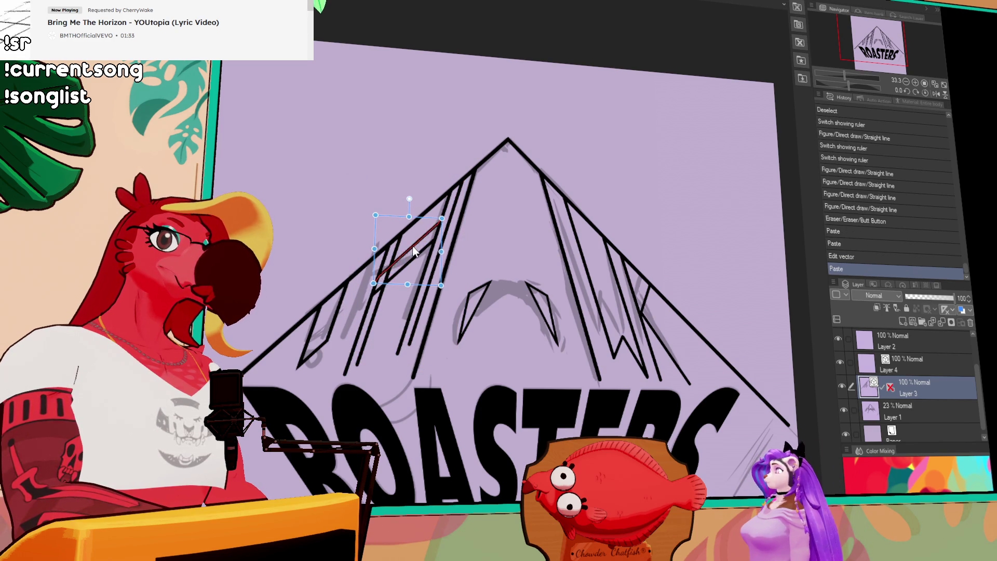
- Confirm the pasted stroke and select a line on the peak's right side
key("Return")
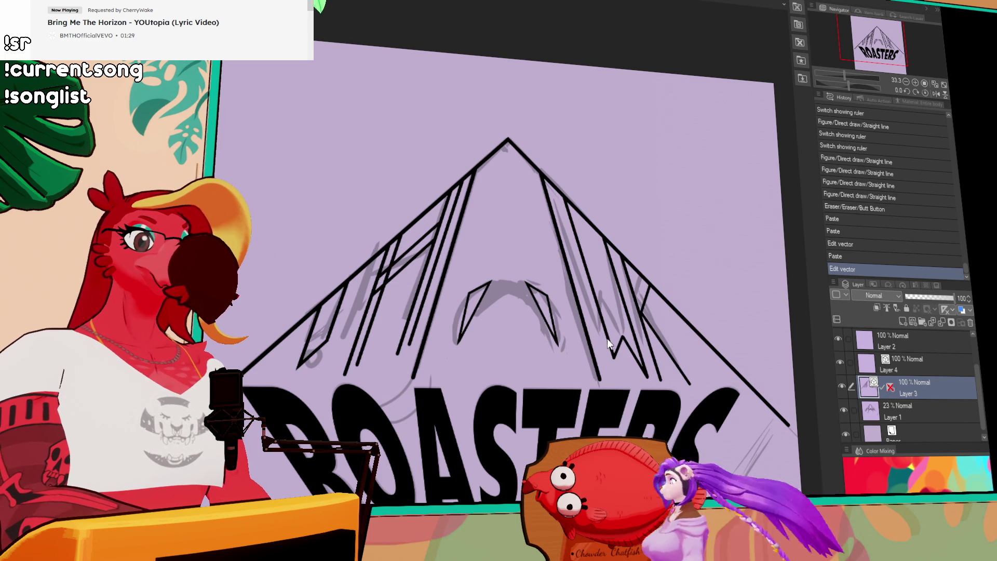
left_click(608, 321)
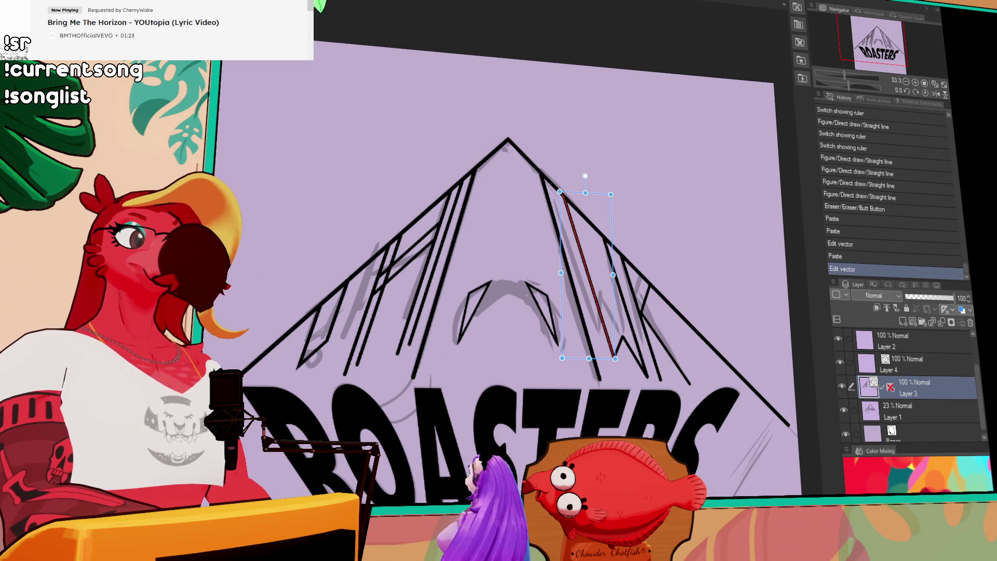
left_click(497, 112)
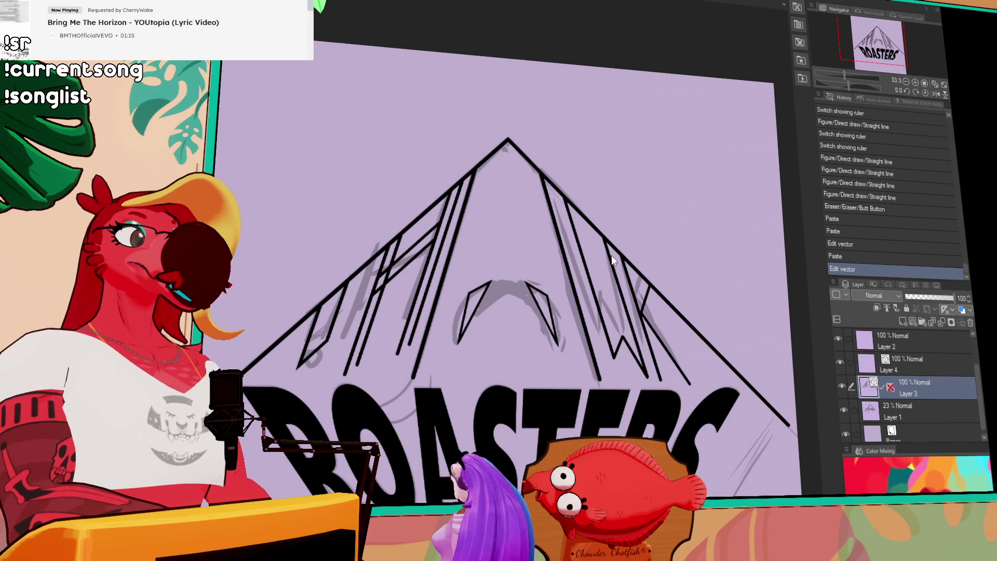
left_click(591, 300)
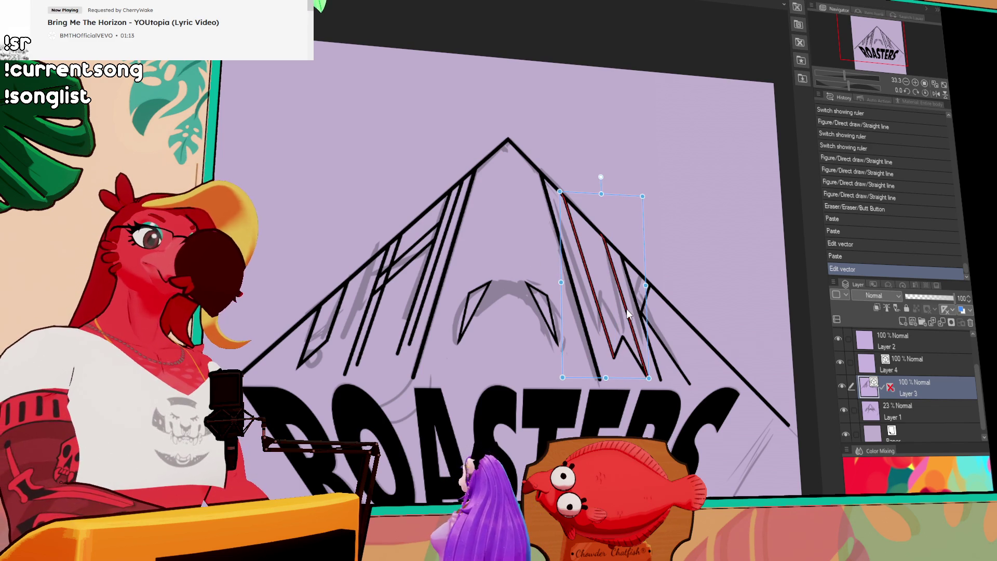
- Paste a copy of the right-side line, shift it slightly right, confirm, and pick a short segment near the W
key("ctrl+v")
left_click_drag(628, 313, 615, 299)
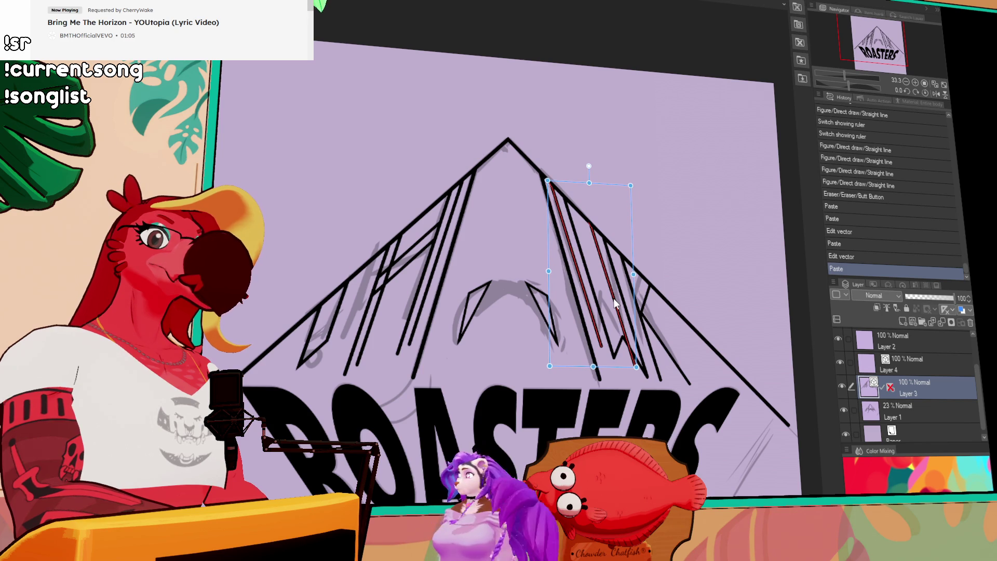
key("Return")
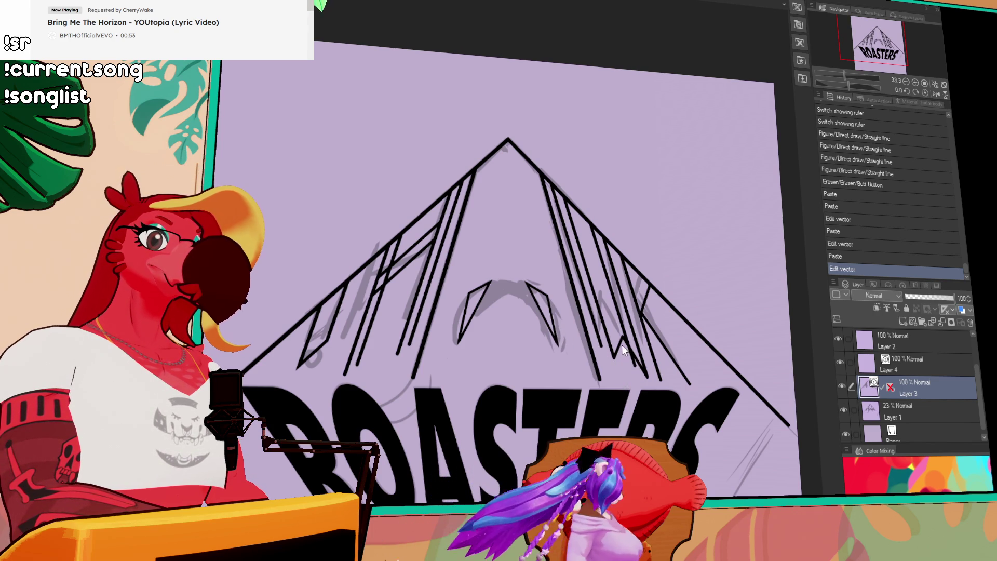
left_click(637, 363)
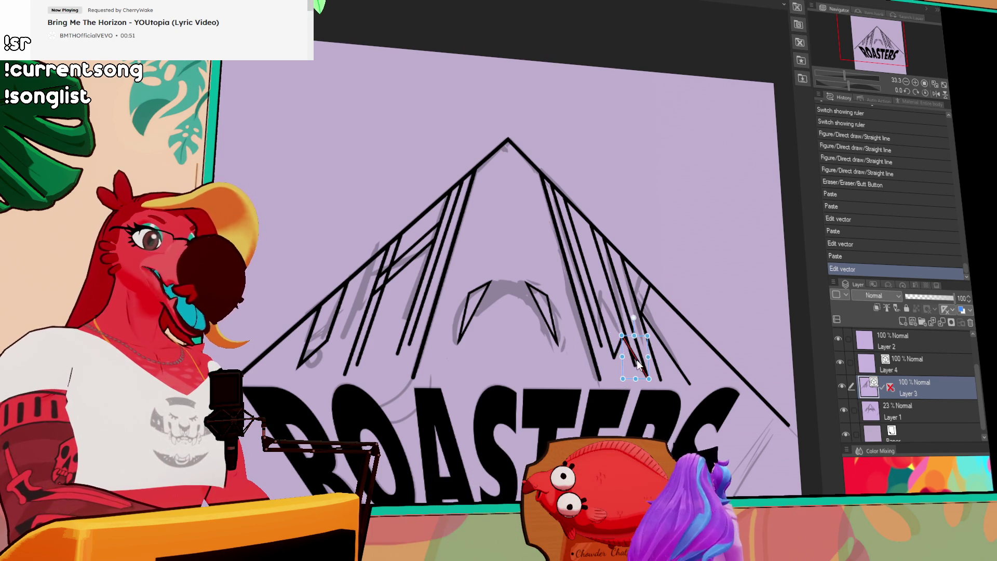
- Select the two-segment zigzag piece, move it into place, and show the layer's vertical ruler
left_click(618, 337)
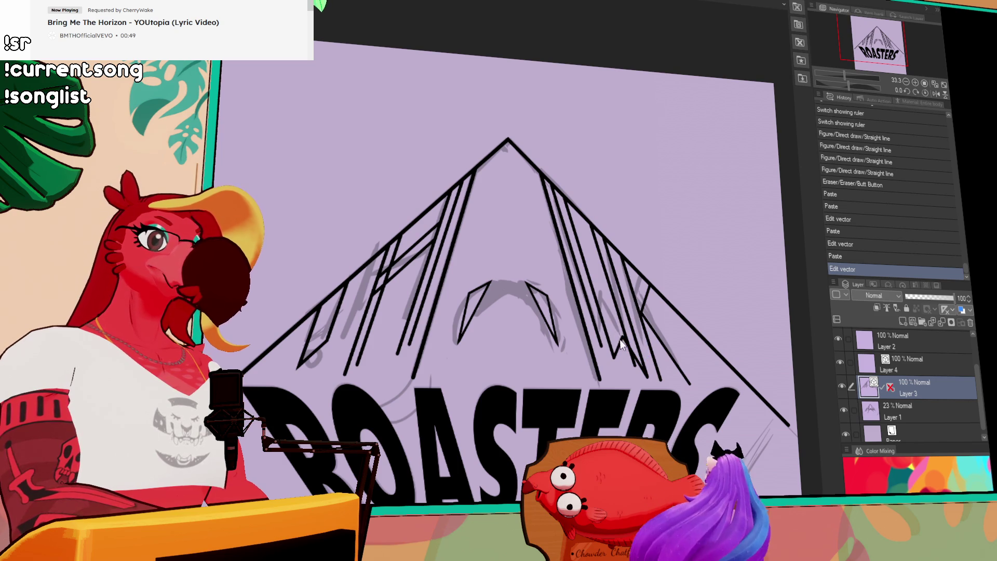
scroll(636, 383, "up", 2)
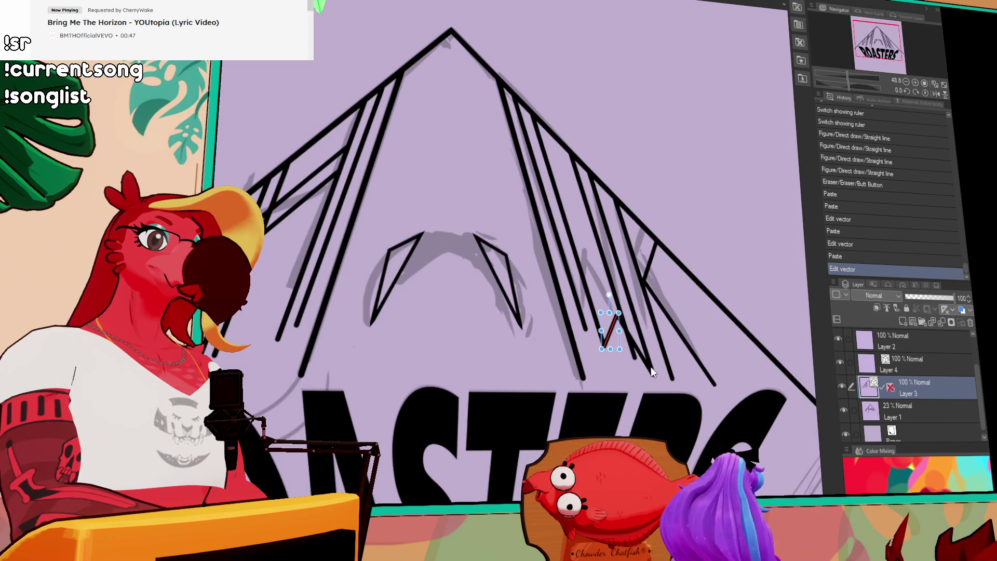
left_click(637, 360, "shift")
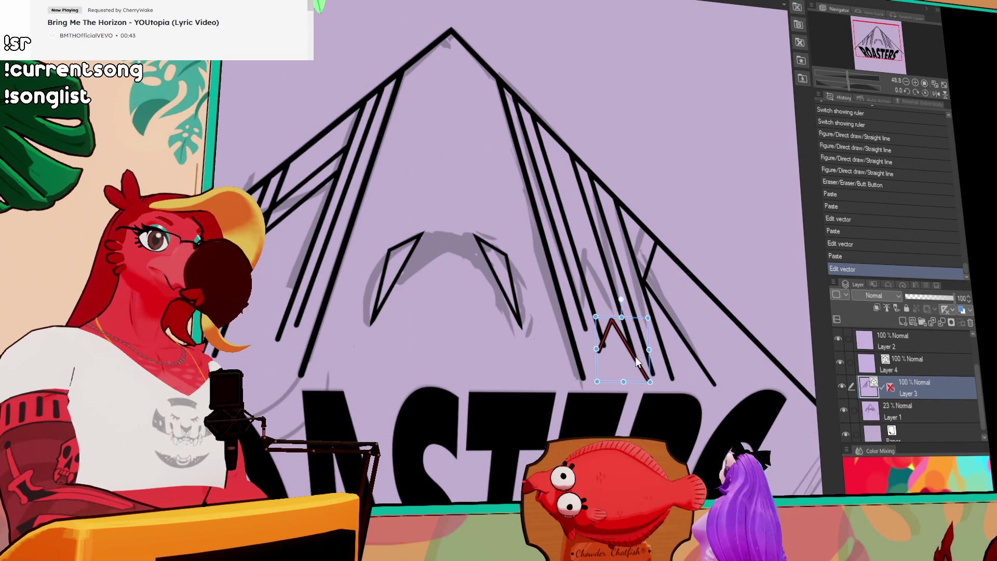
left_click_drag(636, 356, 619, 312)
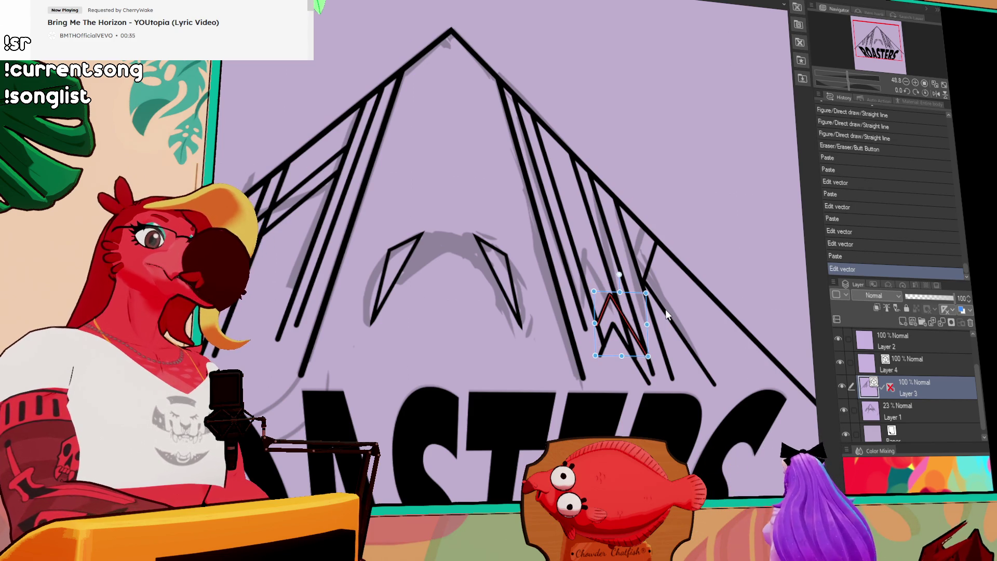
left_click(890, 388)
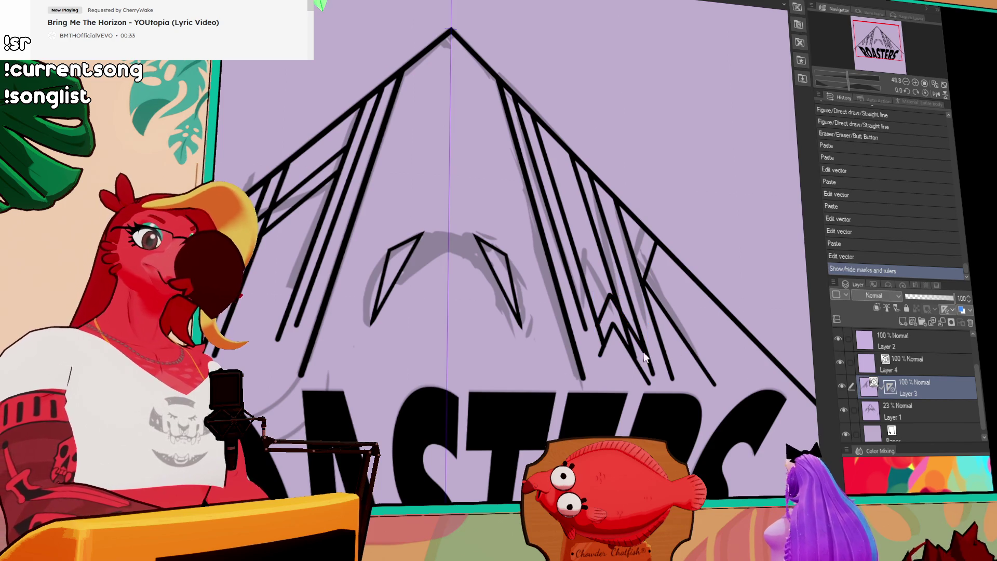
- Draw and undo test pen strokes, then paste the copied chevron lines
left_click_drag(296, 326, 301, 309)
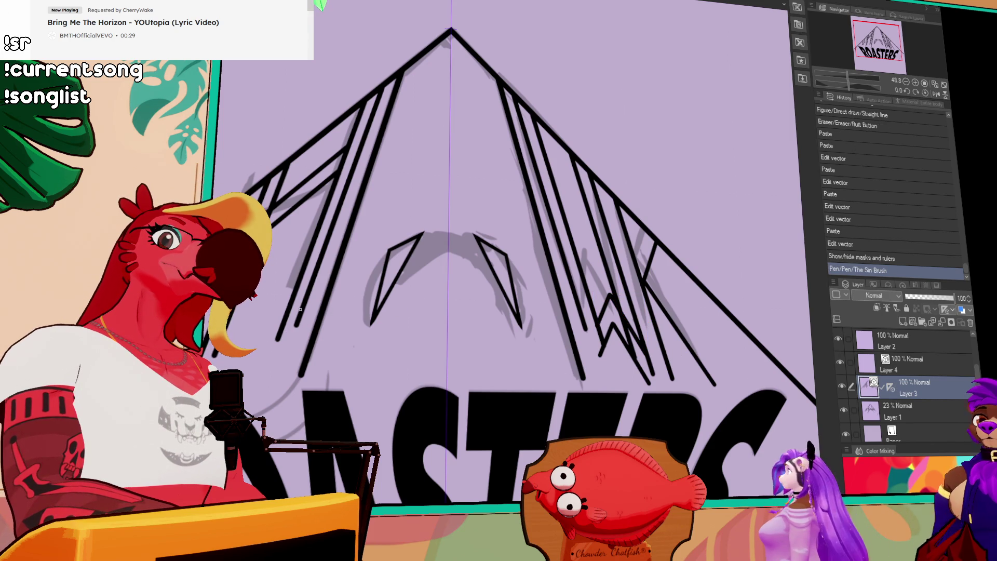
left_click_drag(580, 308, 746, 399)
left_click_drag(304, 310, 228, 337)
key("ctrl+z")
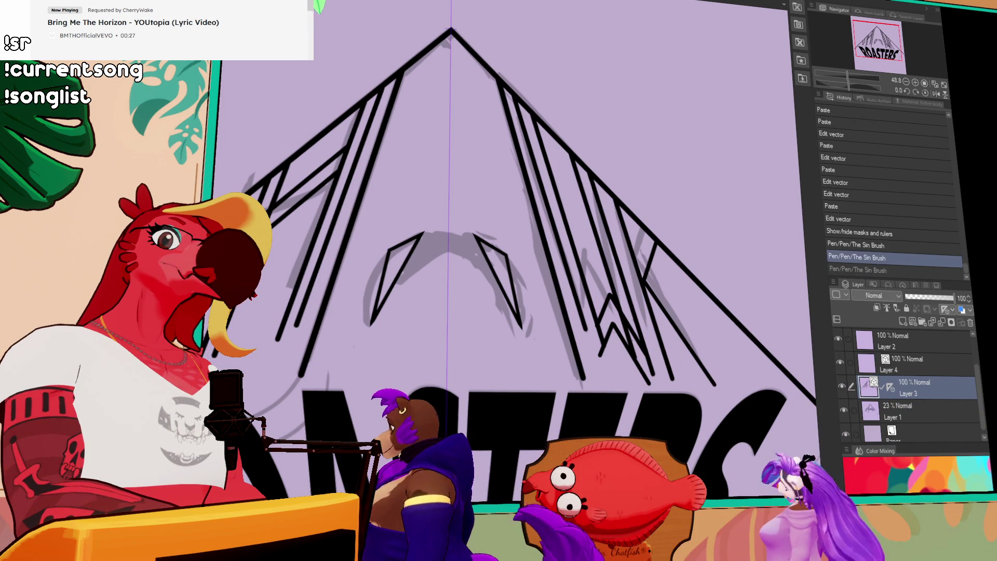
key("ctrl+v")
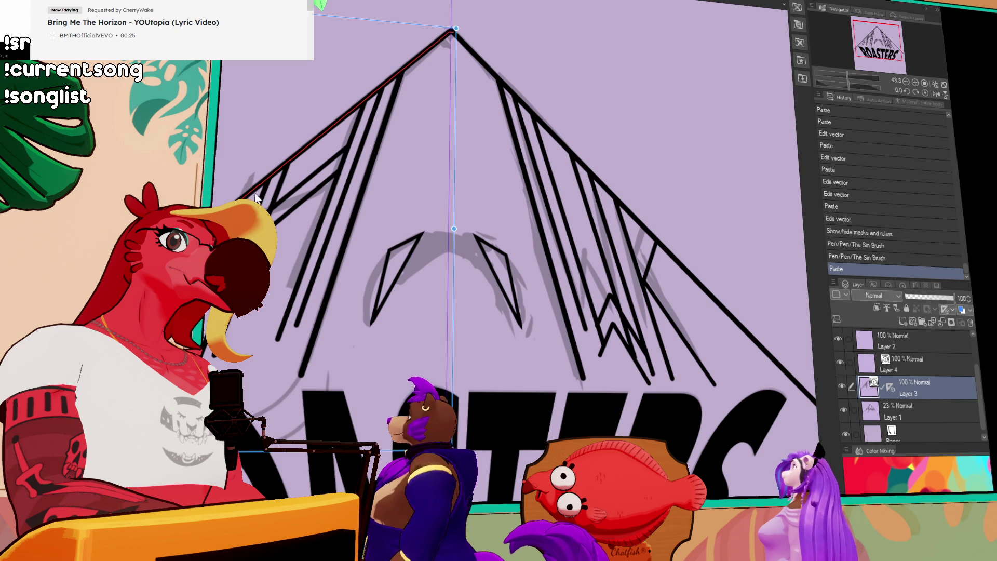
- Remove a stray stroke near the apex and re-paste the chevron onto the canvas
left_click_drag(452, 24, 480, 63)
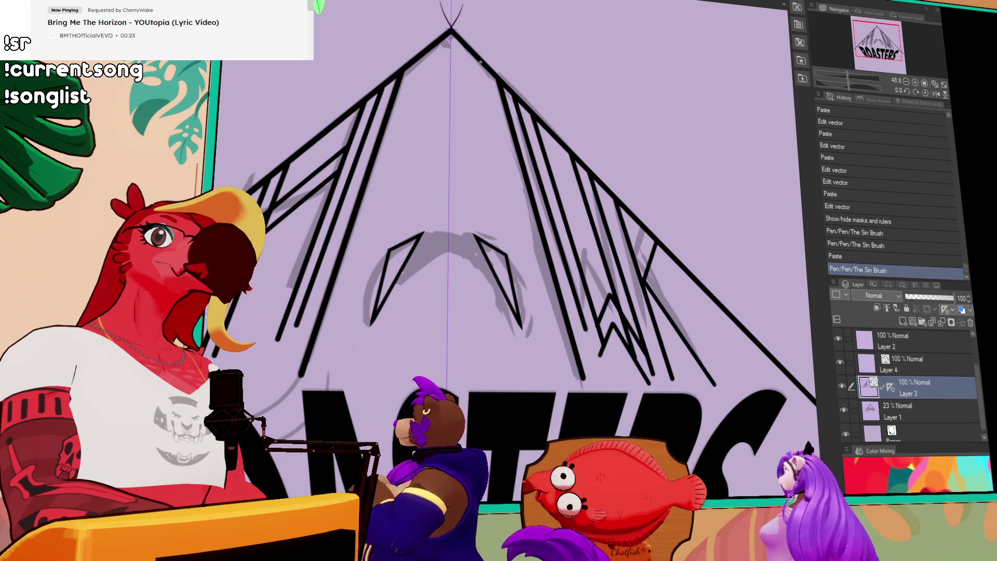
key("ctrl+z")
key("ctrl+v")
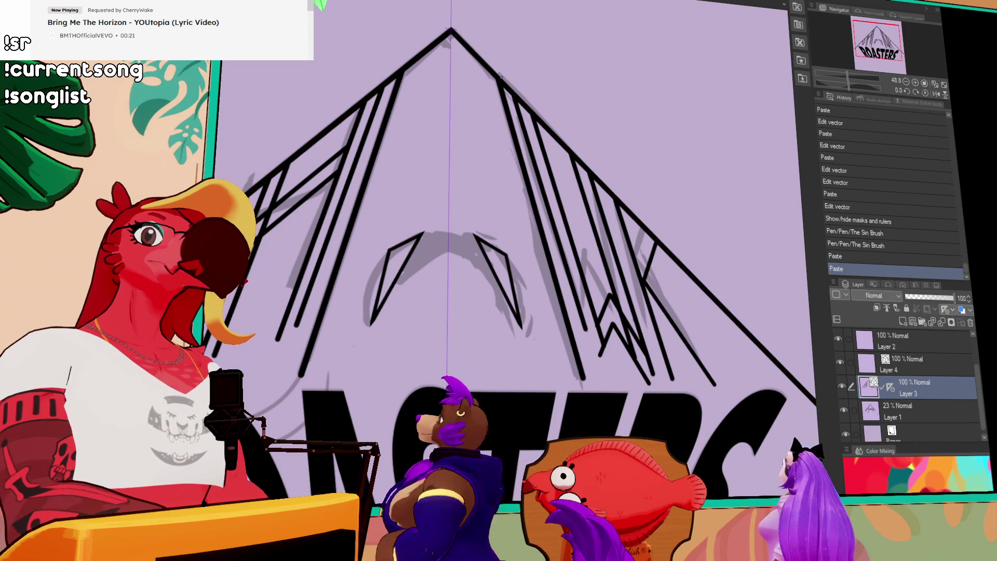
key("ctrl+z")
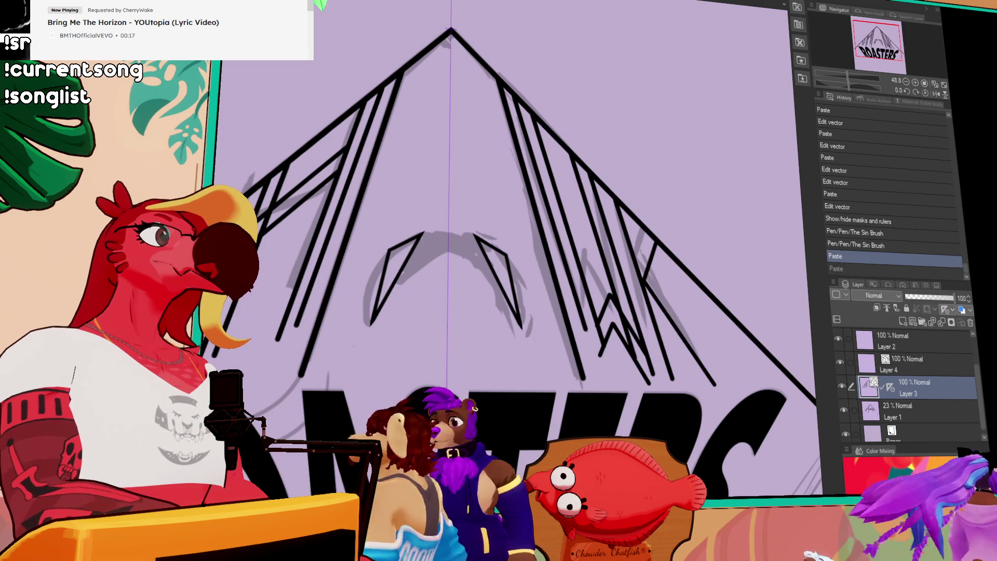
key("ctrl+v")
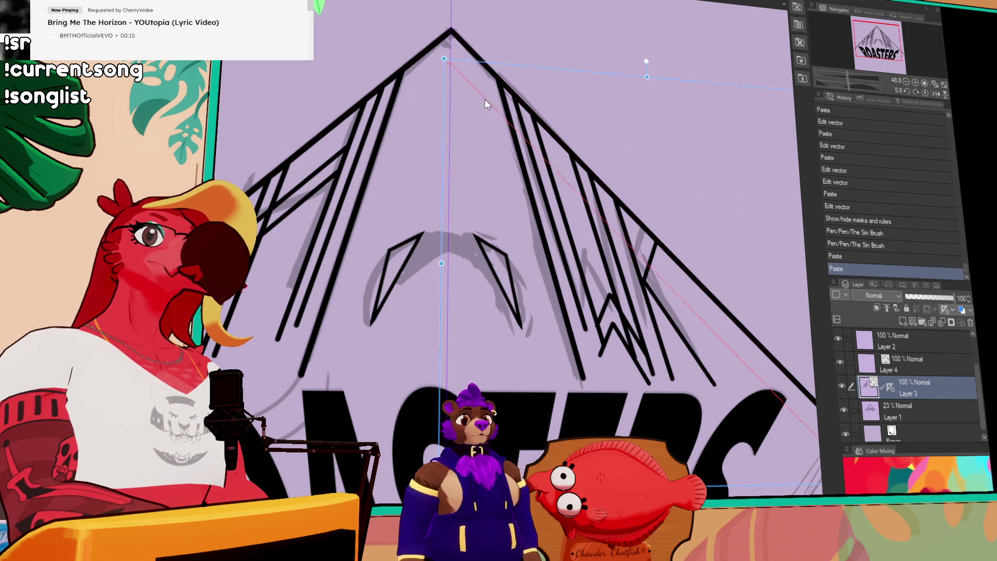
- Move the pasted chevron just below the apex, nudge it with arrow keys, and select the small chevron
mouse_move(484, 97)
left_mouse_down()
mouse_move(488, 70)
mouse_move(505, 185)
left_mouse_up()
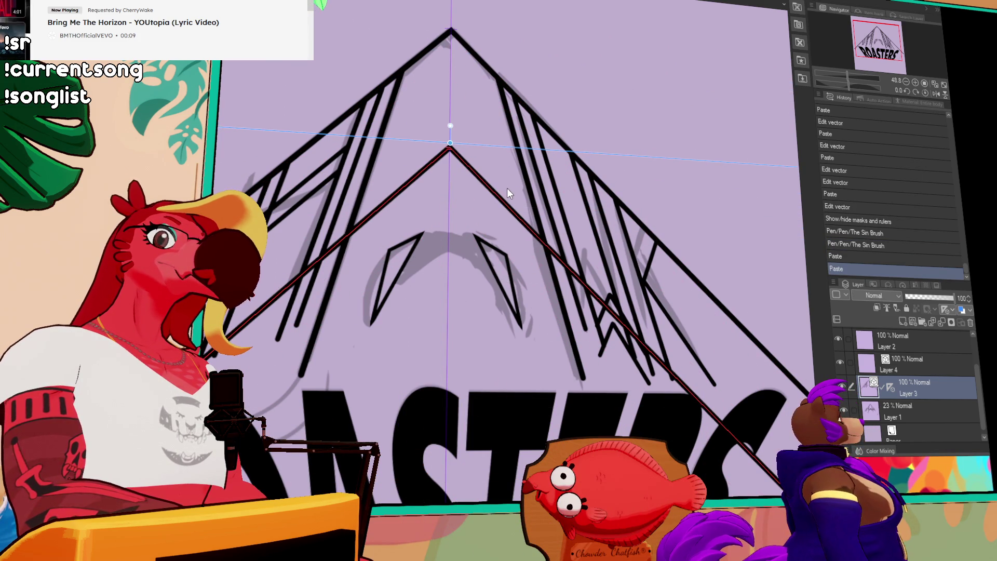
key("Up")
key("Down")
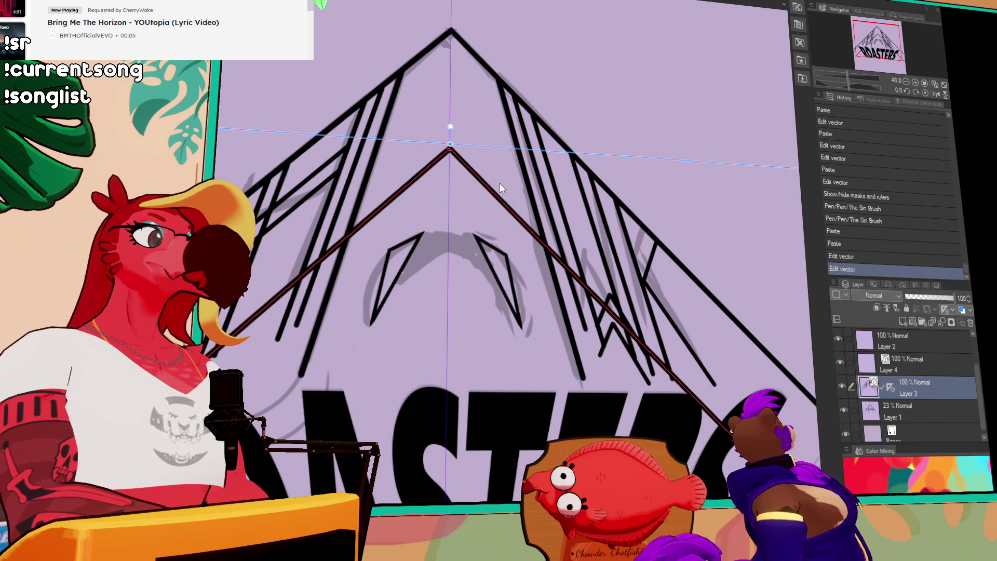
key("Down")
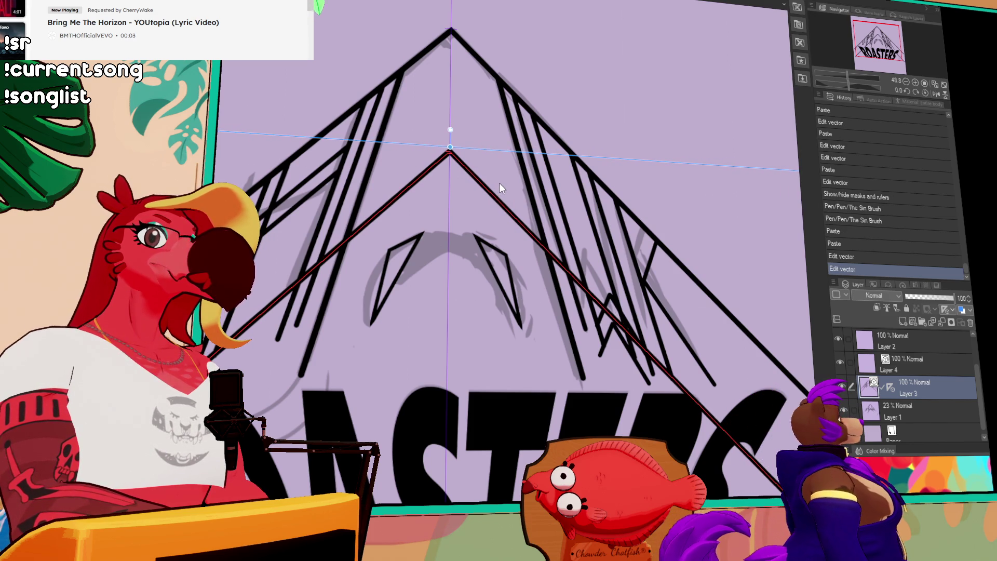
left_click(614, 311)
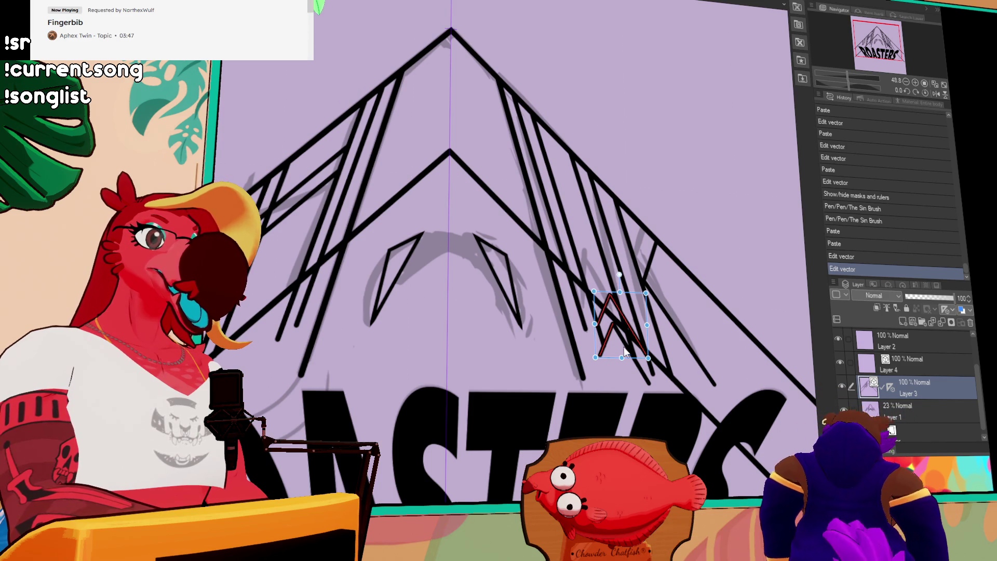
- Stretch the small chevron taller and set it among the right-side stripes, then erase an overlapping bit
left_click_drag(622, 358, 623, 386)
left_click_drag(623, 319, 609, 273)
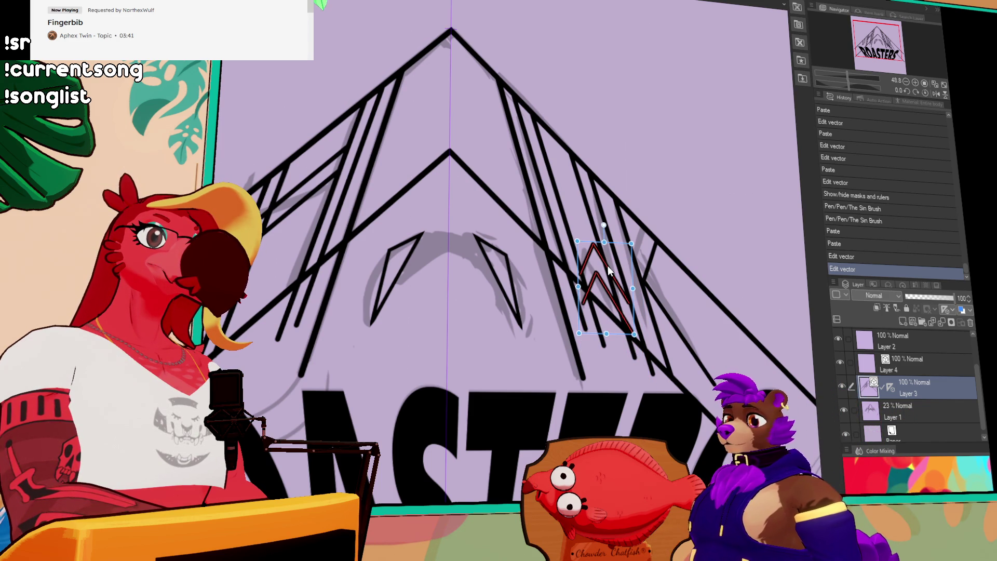
left_click_drag(607, 266, 606, 270)
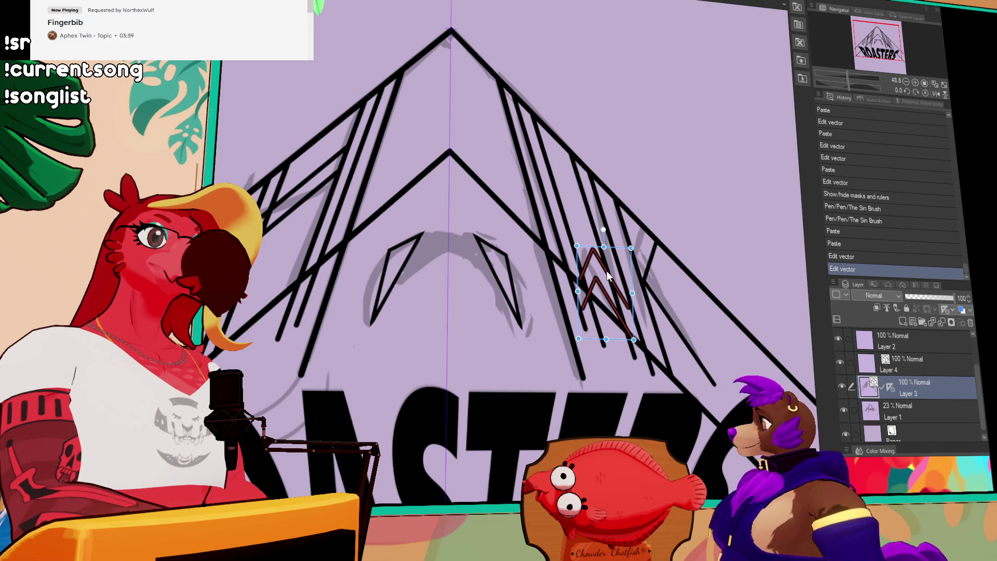
left_click(720, 181)
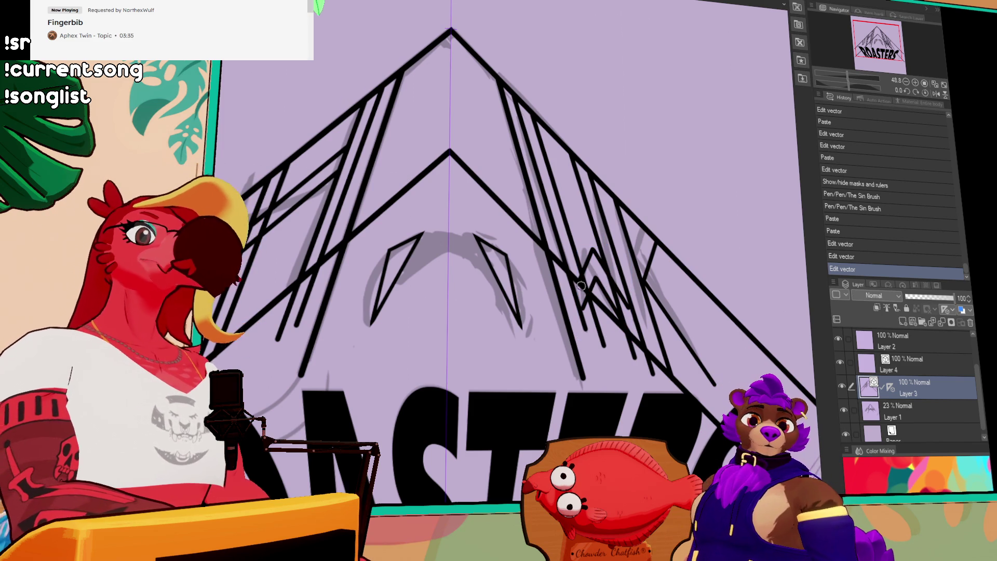
left_click(577, 300)
- Erase the overlapping W line ends and leftover stroke fragments on the triangle's right side
left_click(591, 319)
left_click(604, 347)
left_click(612, 350)
left_click(595, 313)
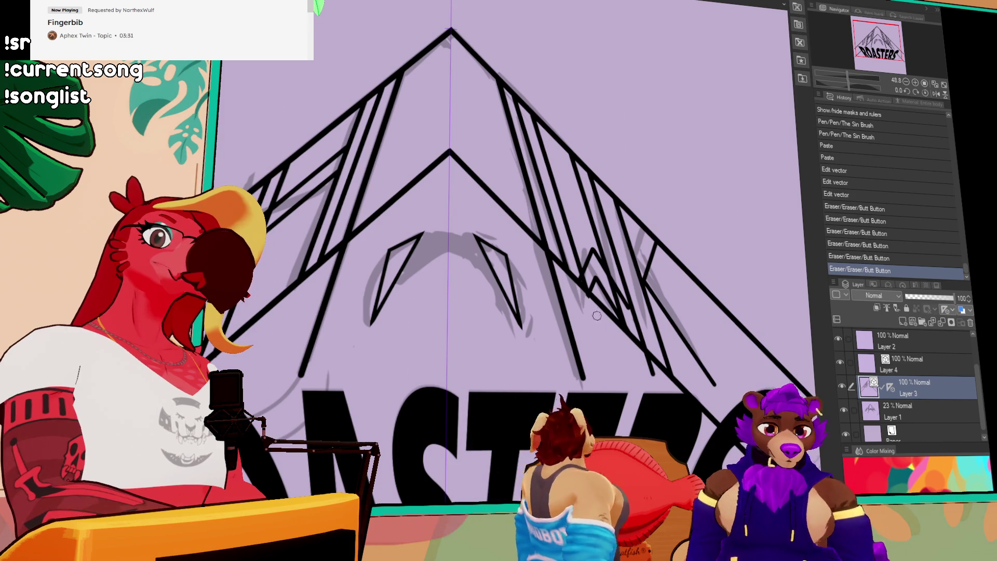
left_click(577, 257)
left_click(561, 195)
key("ctrl+z")
key("ctrl+z")
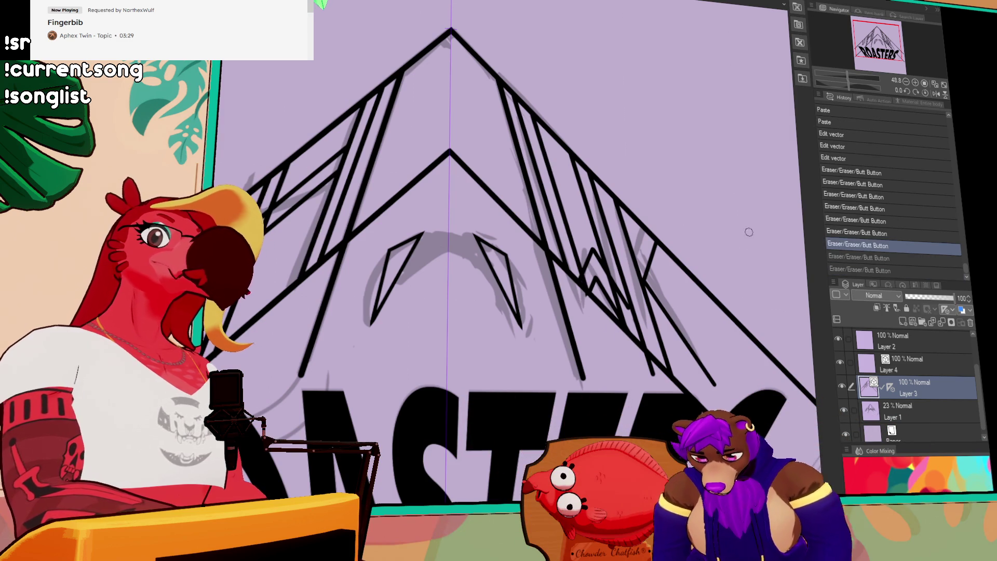
key("ctrl+y")
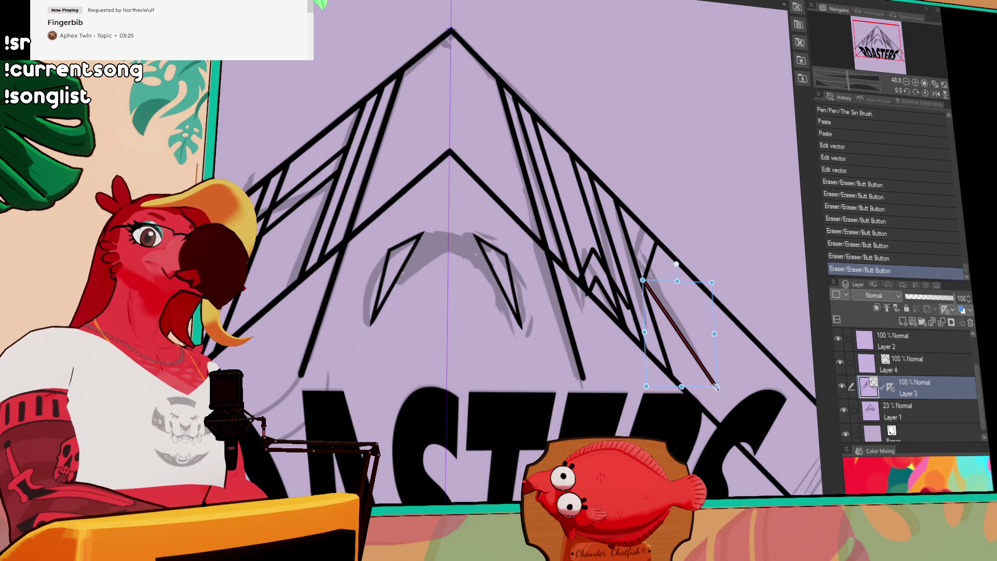
- Lengthen a selected line, erase the inner chevron lines near the apex, and hide the layer's ruler
left_click_drag(723, 406, 731, 434)
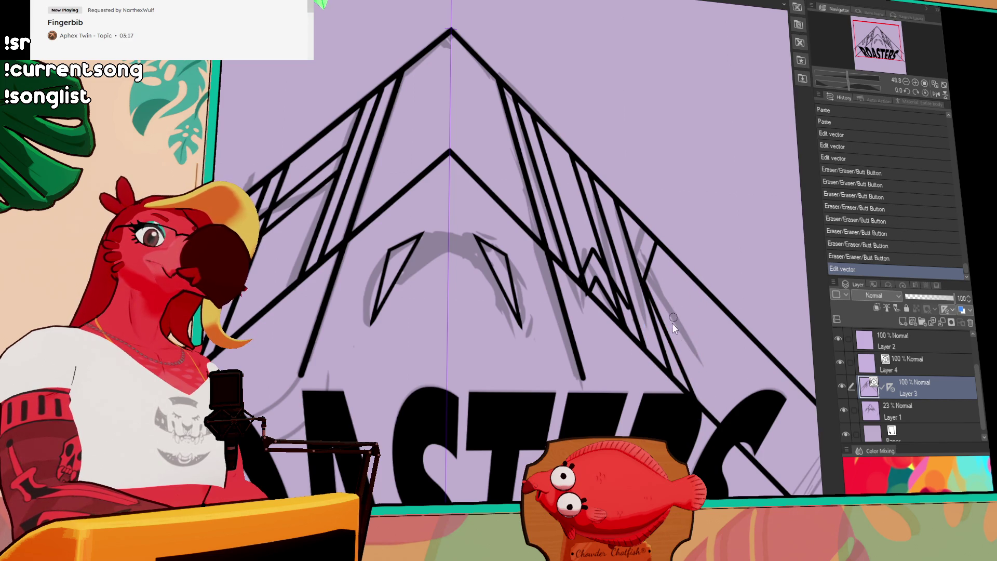
left_click_drag(687, 278, 640, 310)
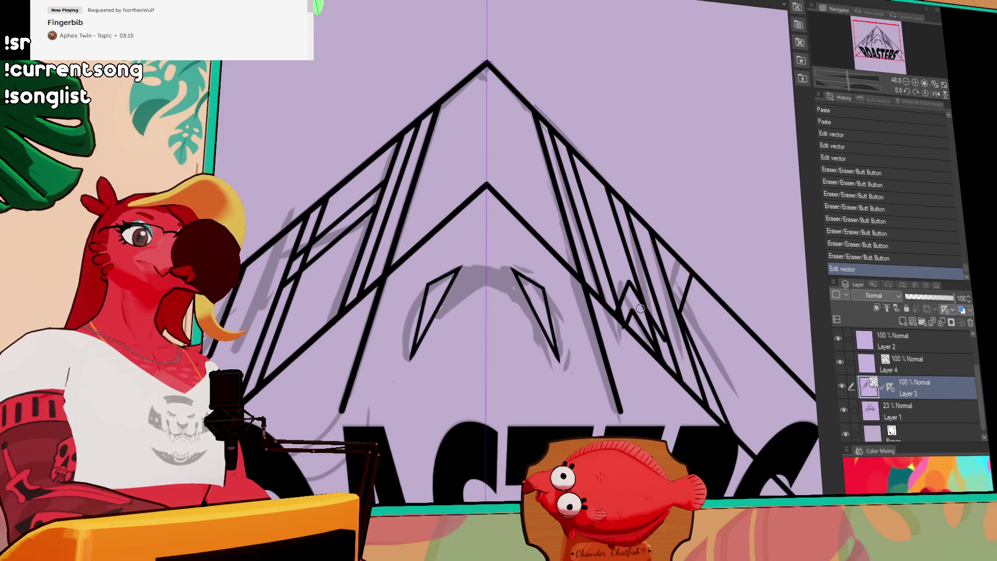
left_click_drag(553, 283, 496, 201)
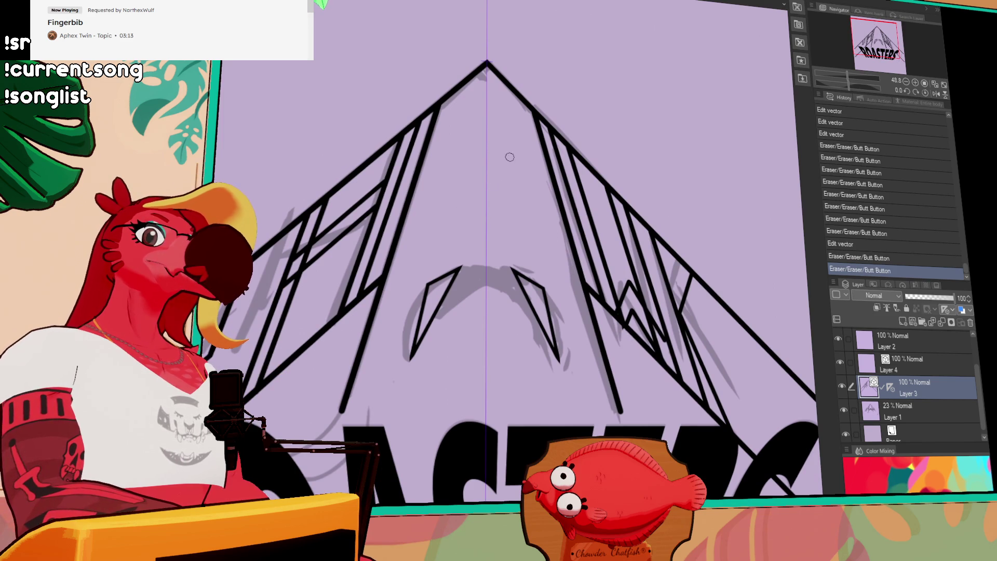
left_click_drag(750, 255, 745, 265)
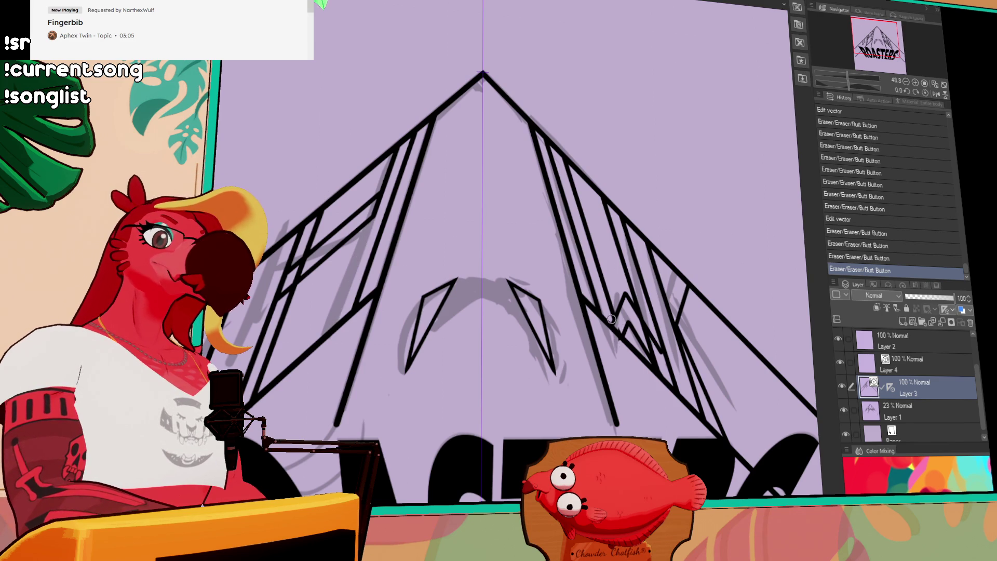
key("ctrl+z")
key("ctrl+z")
key("ctrl+1")
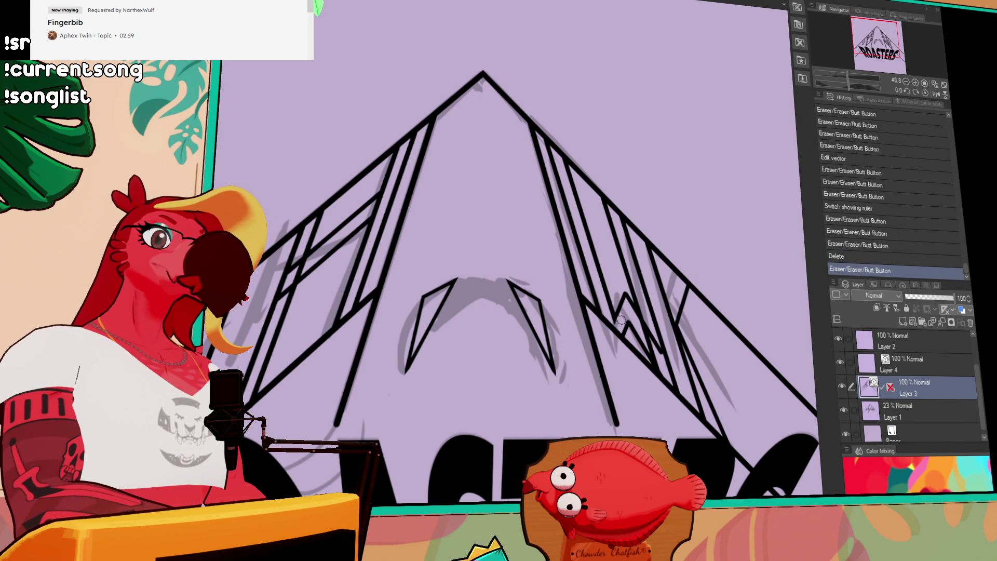
- Erase a stray stroke in the lettering and paste a copy of a vector stroke
left_click_drag(621, 323, 626, 329)
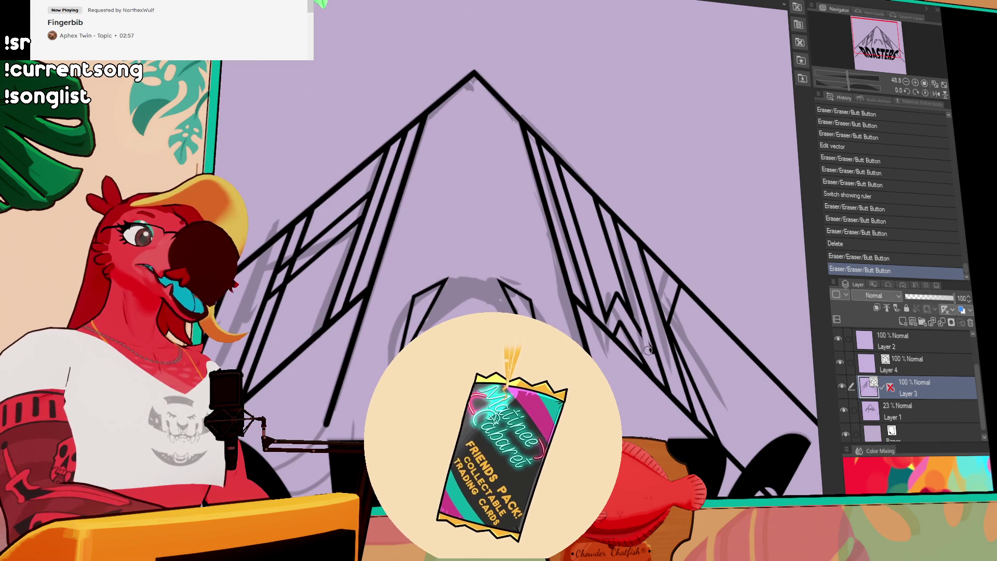
left_click_drag(645, 343, 686, 271)
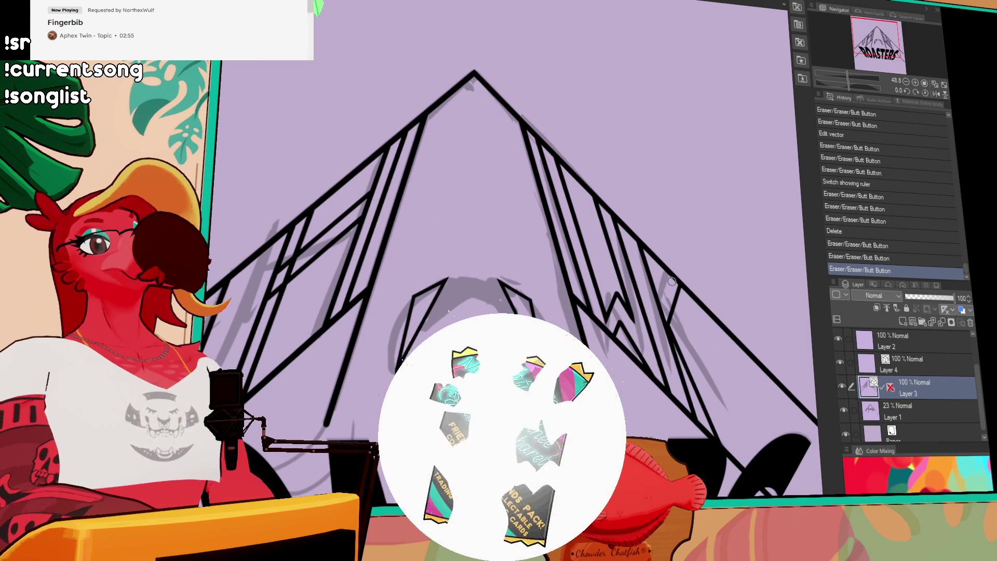
scroll(720, 318, "down", 1)
key("ctrl+v")
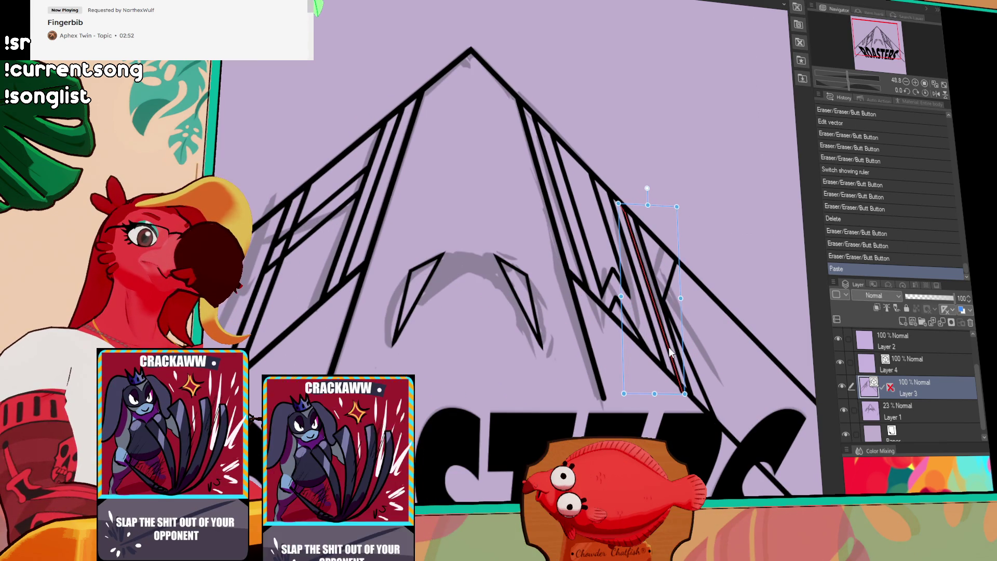
- Place the pasted diagonal among the right-side stripes and grab another stroke to copy
left_click(671, 354)
left_click(674, 358)
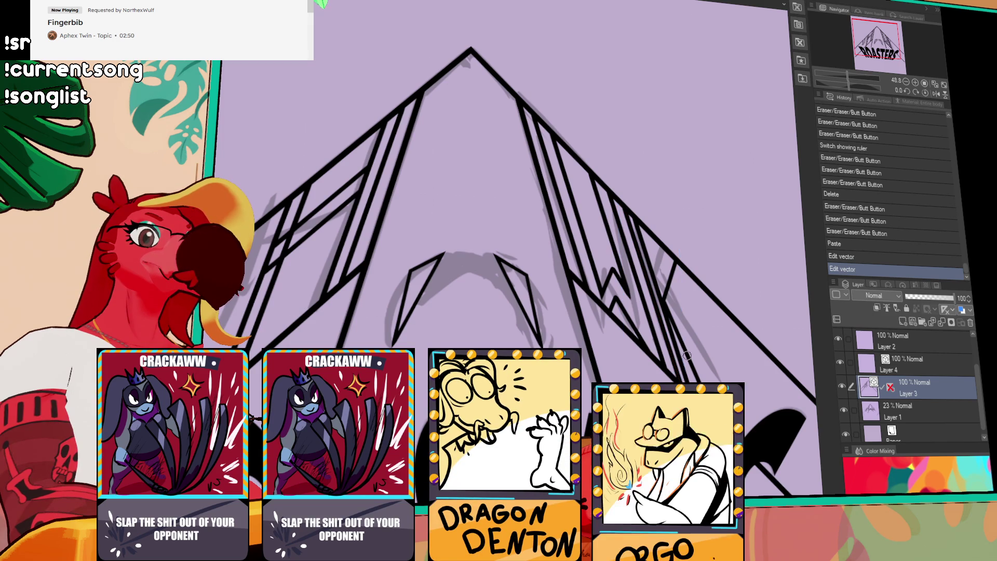
left_click(668, 307)
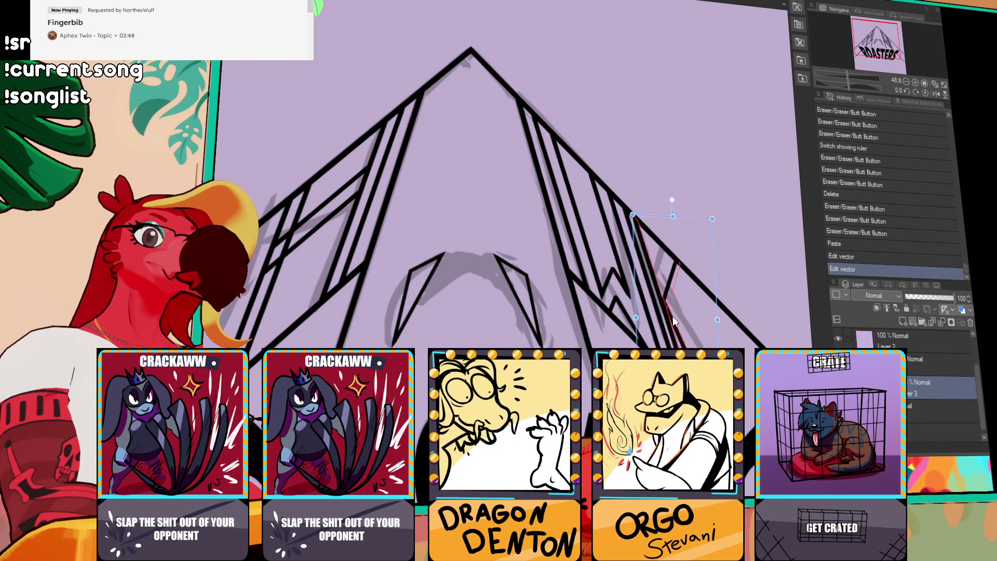
left_click(674, 320)
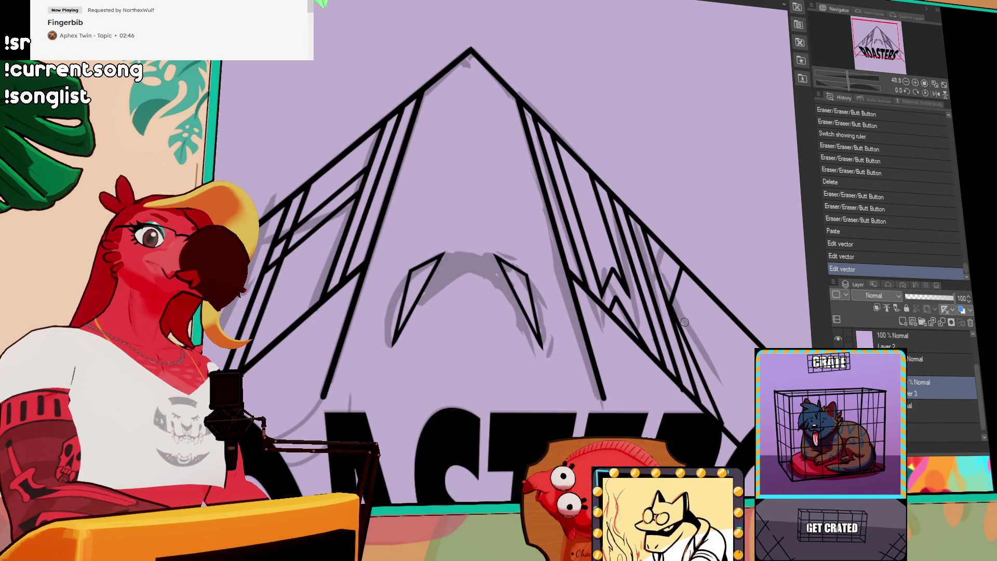
key("ctrl+z")
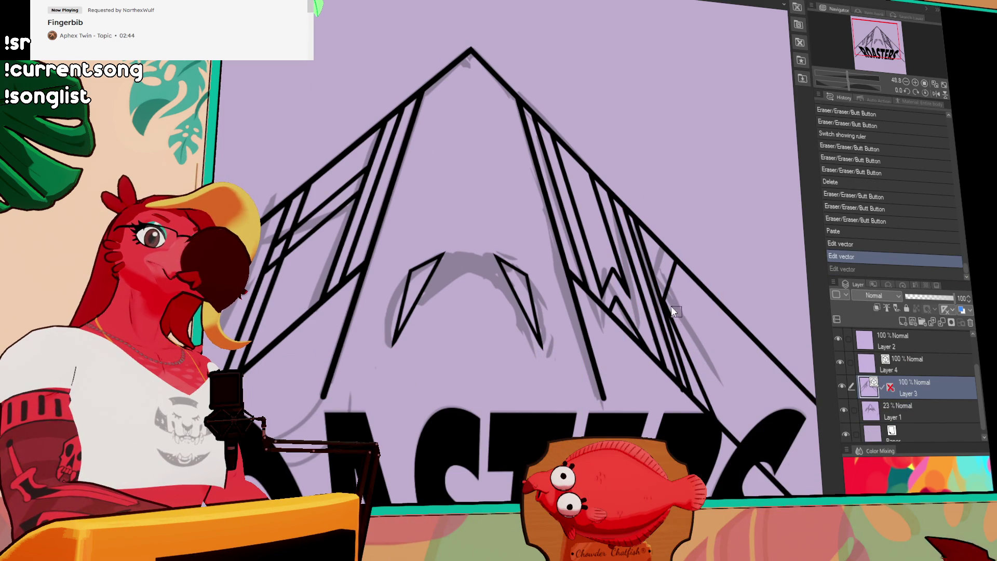
left_click(671, 314)
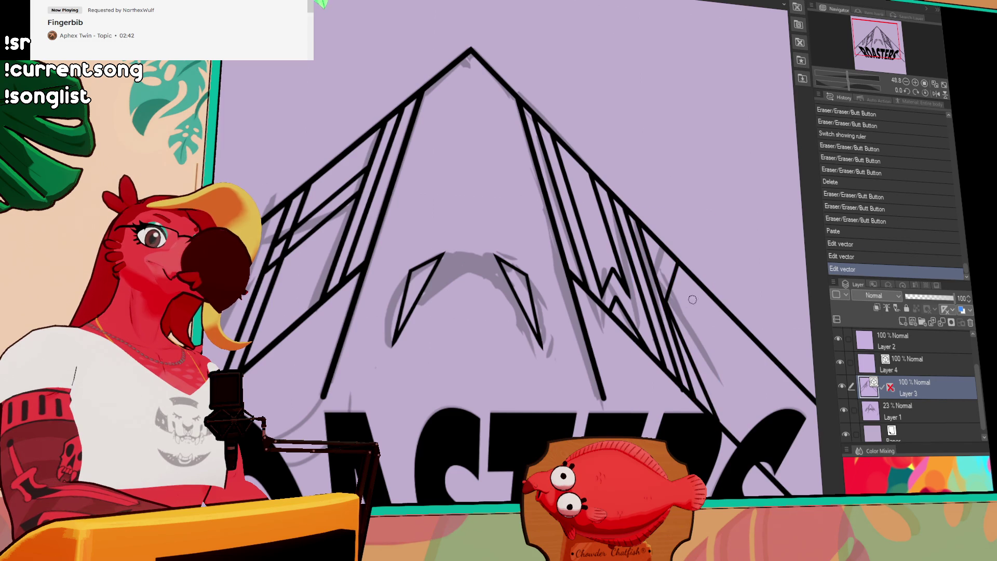
mouse_move(681, 249)
left_mouse_down()
mouse_move(672, 300)
mouse_move(685, 332)
left_mouse_up()
- Paste further stroke copies, nudge them down and stretch one to fit the letter
key("ctrl+v")
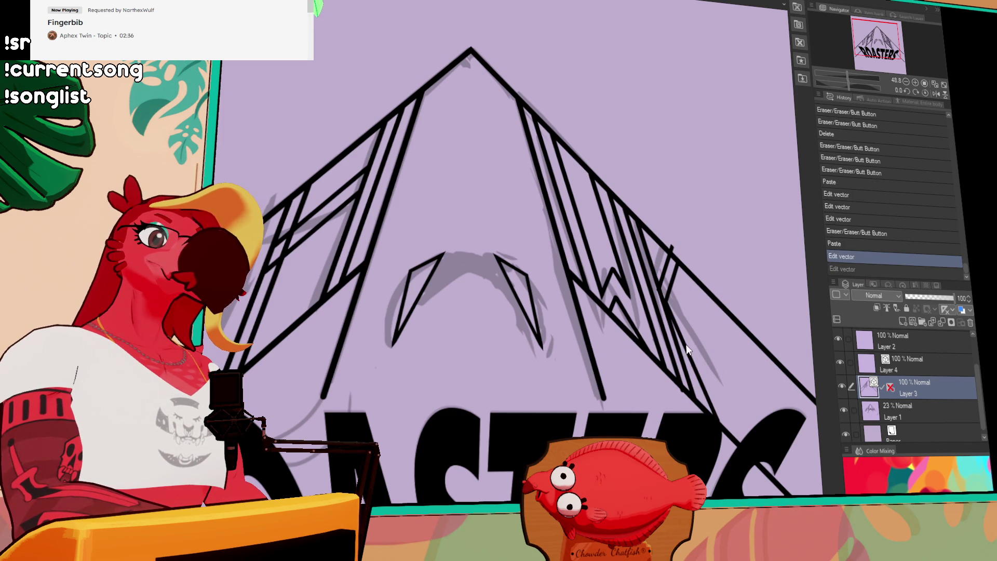
key("ctrl+v")
left_click_drag(695, 339, 695, 342)
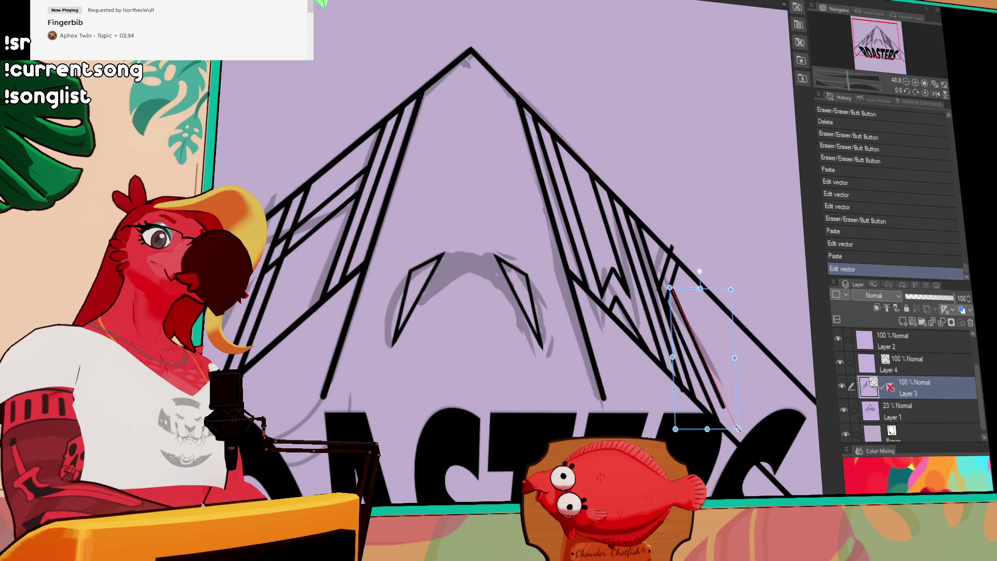
key("Down")
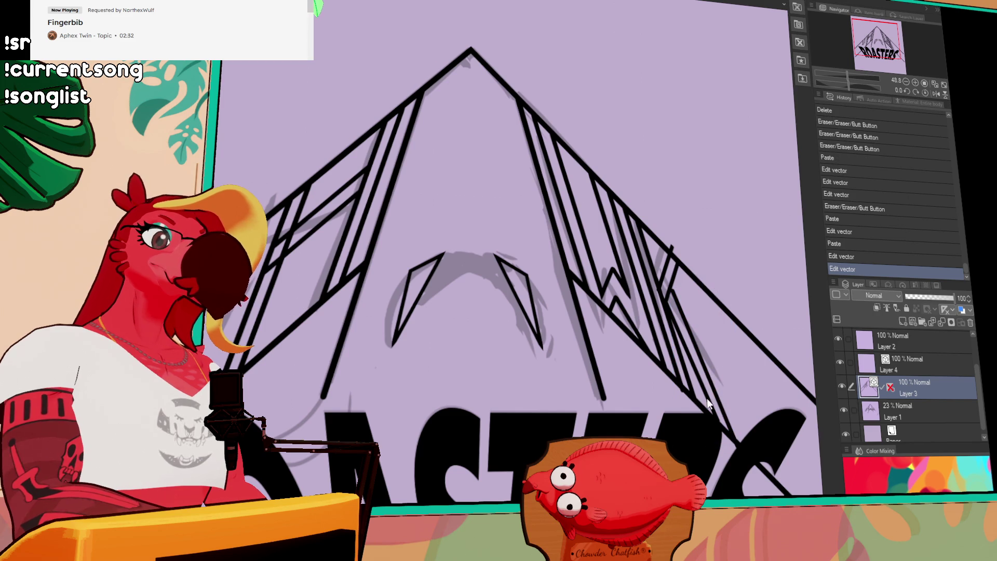
left_click_drag(720, 437, 738, 448)
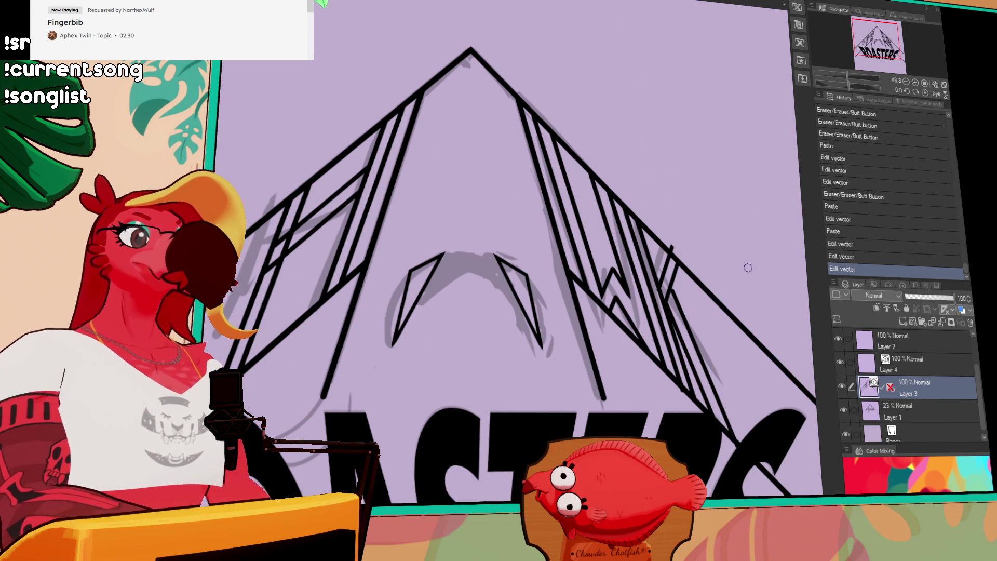
key("e")
- Erase overlapping line ends and leftover sketch lines around the right-side letters
left_click_drag(677, 304, 728, 429)
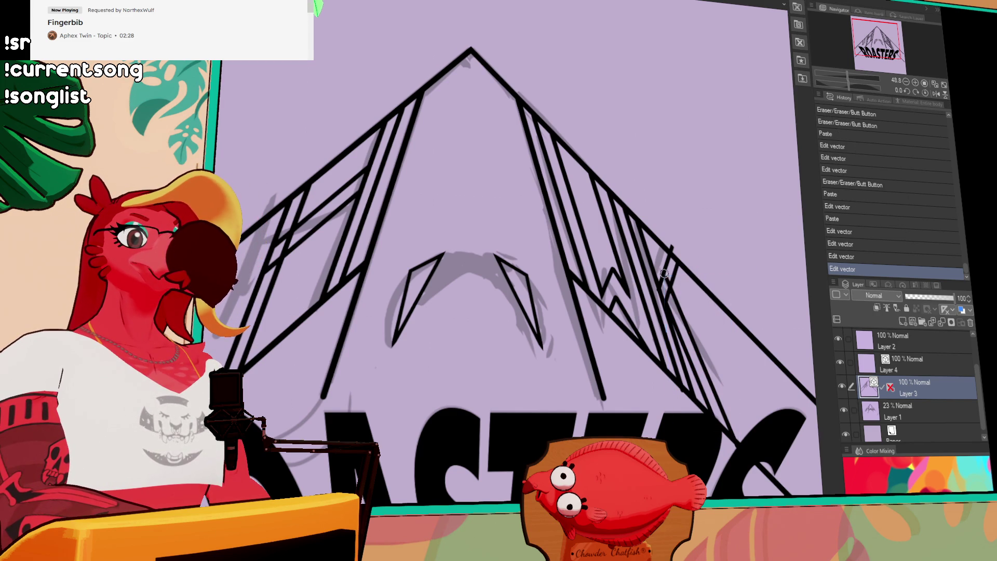
left_click_drag(686, 328, 676, 248)
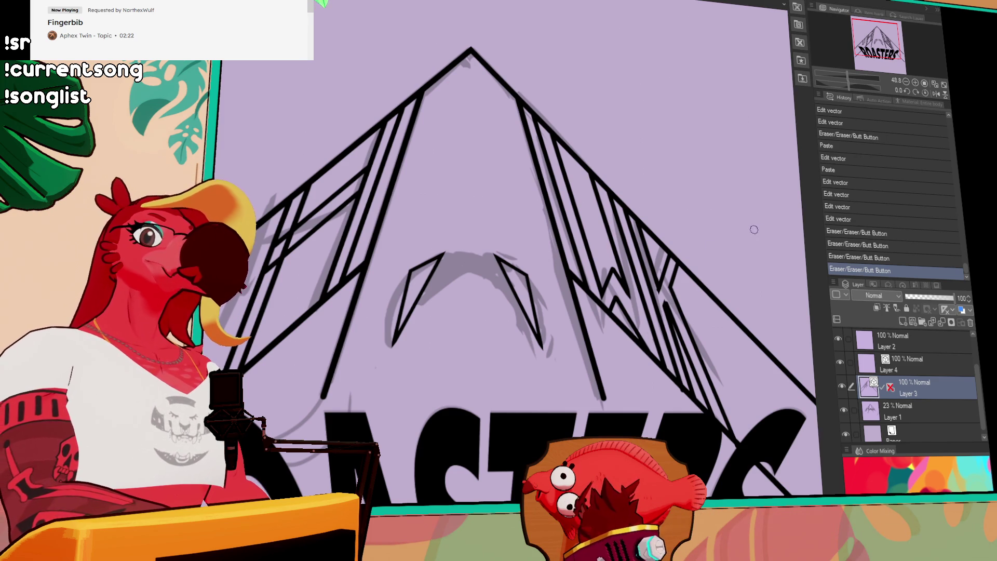
left_click_drag(612, 355, 646, 312)
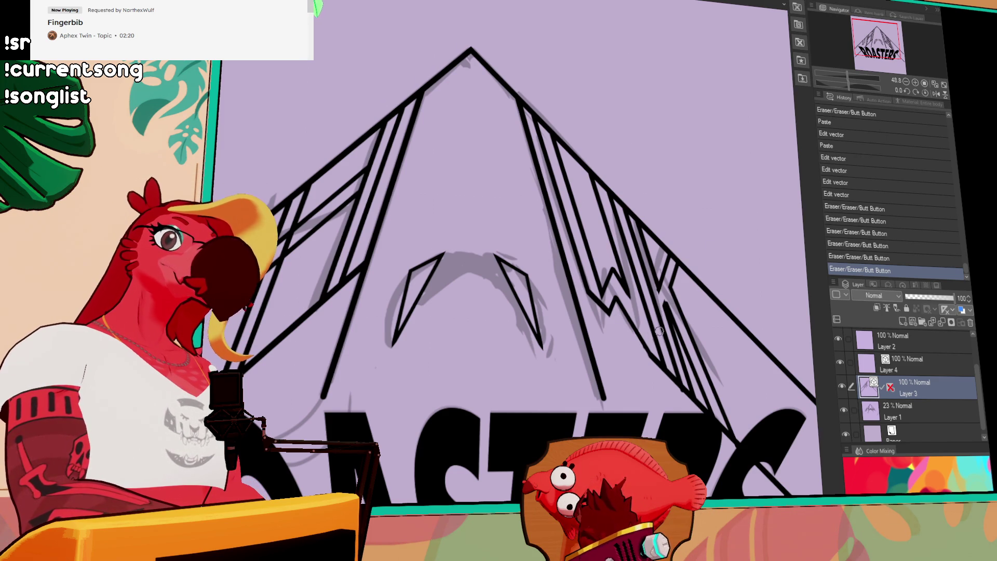
key("ctrl+z")
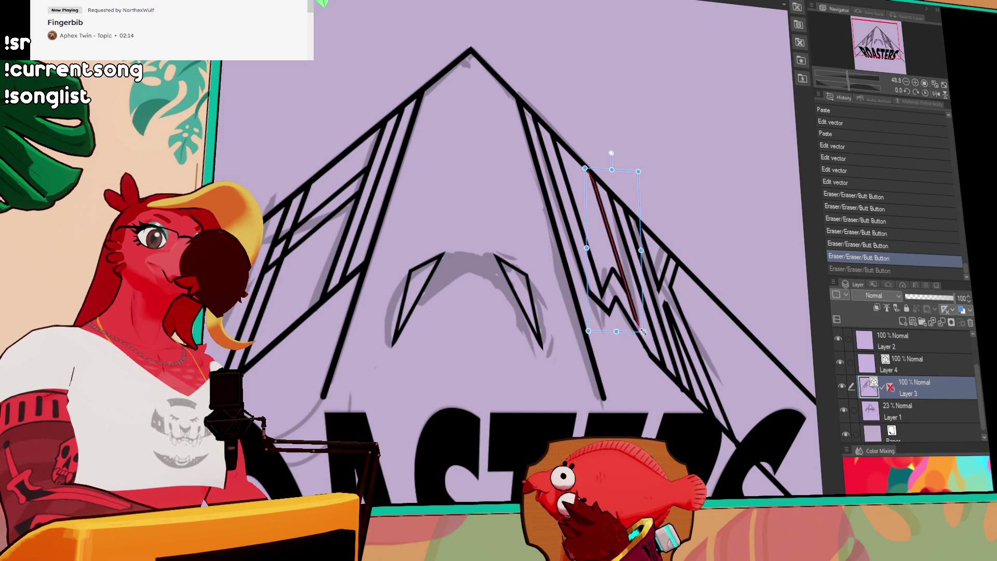
key("Delete")
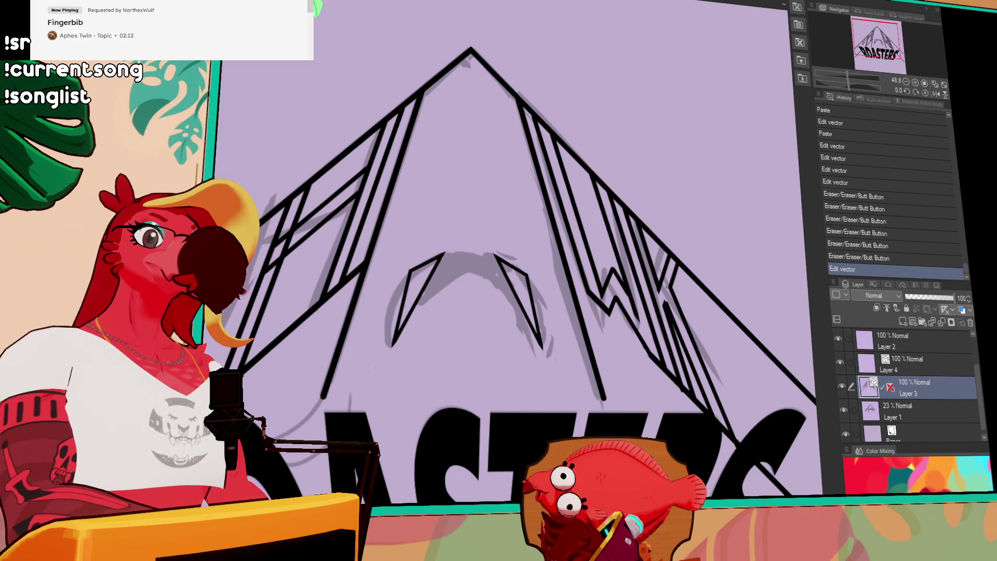
key("ctrl+z")
left_click(612, 273)
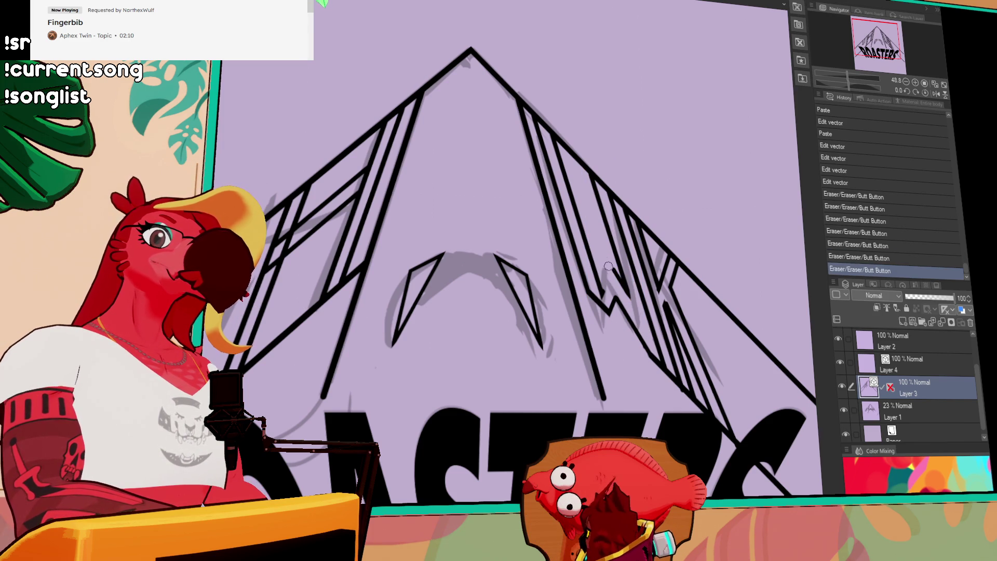
left_click_drag(619, 281, 603, 265)
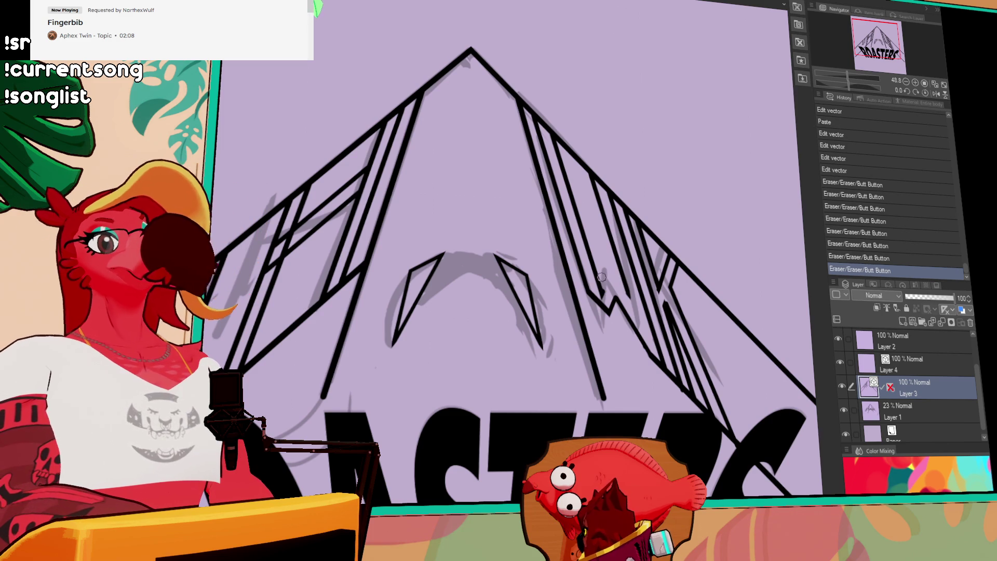
- Retry straight lines in the right-side letter until a short one from (1152,536) to (1178,518) stays
key("ctrl+z")
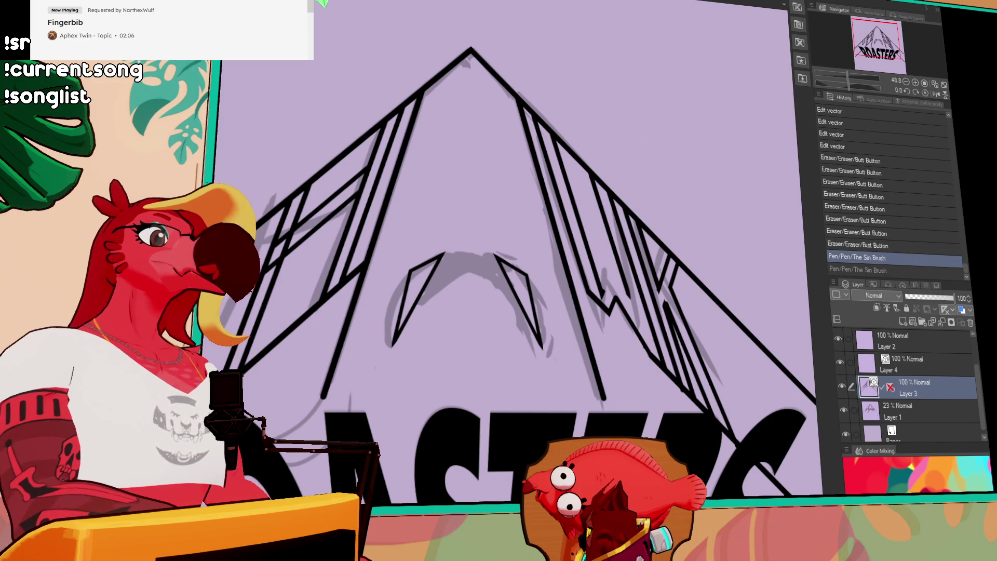
left_click(623, 285)
key("ctrl+z")
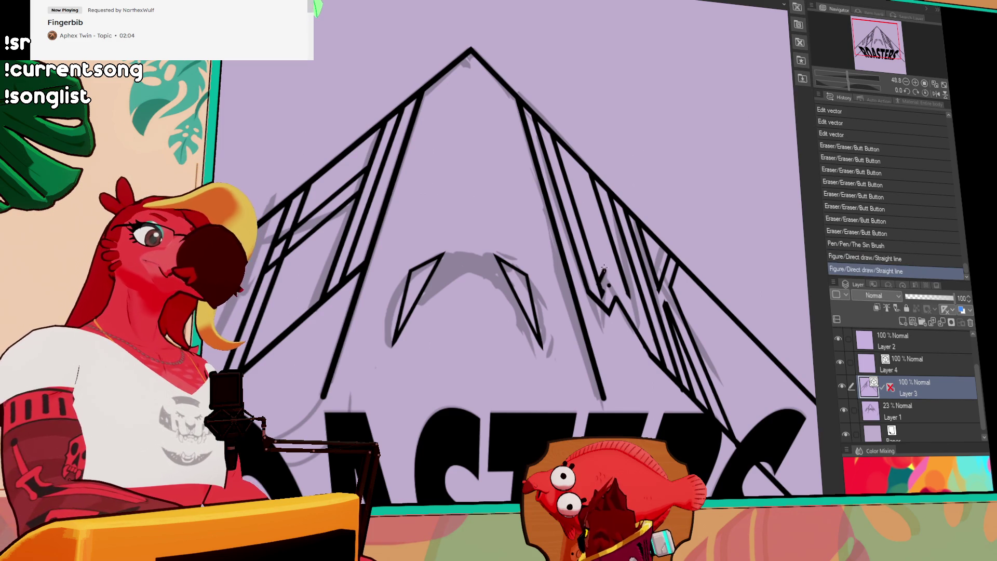
left_click(600, 264)
key("ctrl+z")
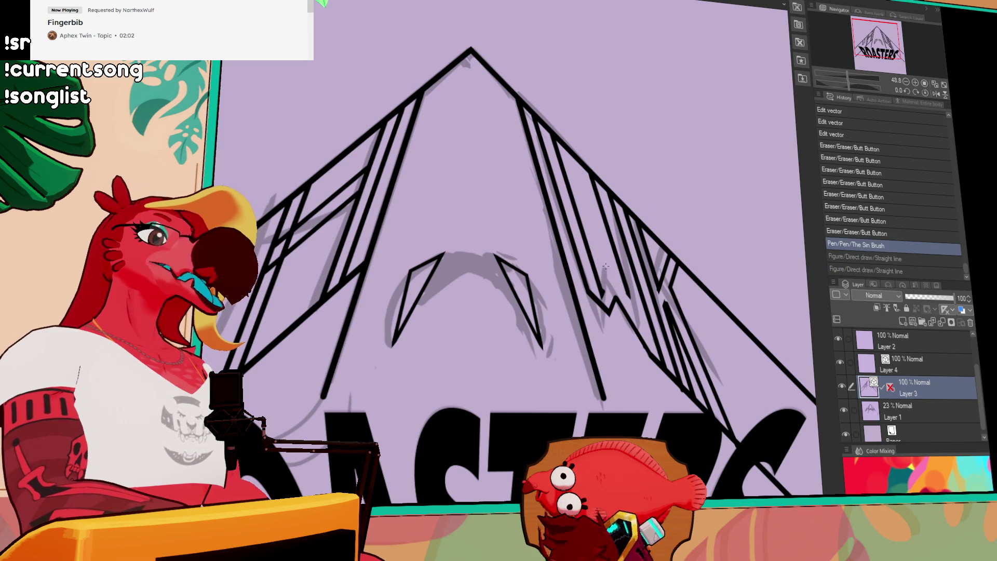
left_click(598, 278)
key("ctrl+z")
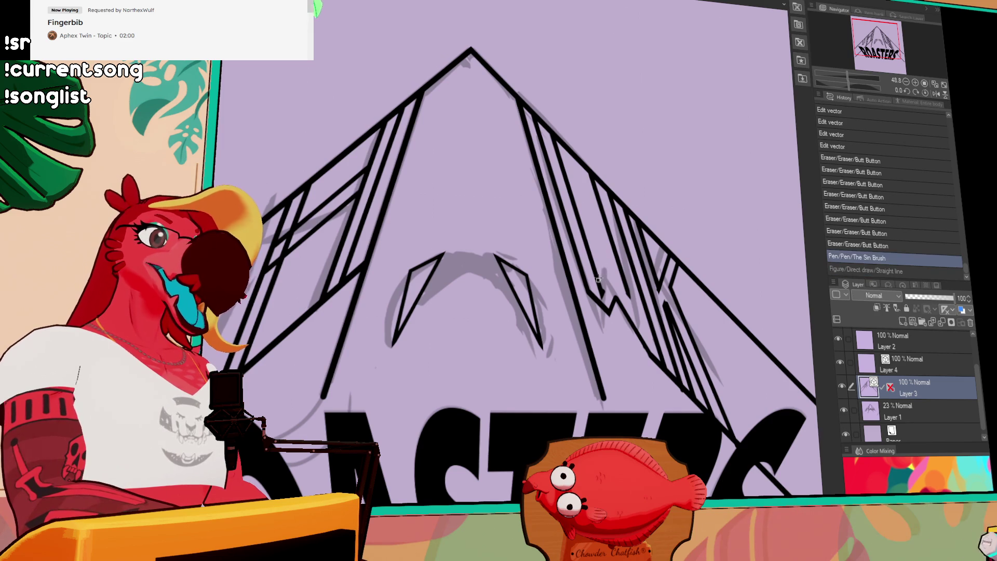
left_click_drag(598, 277, 611, 269)
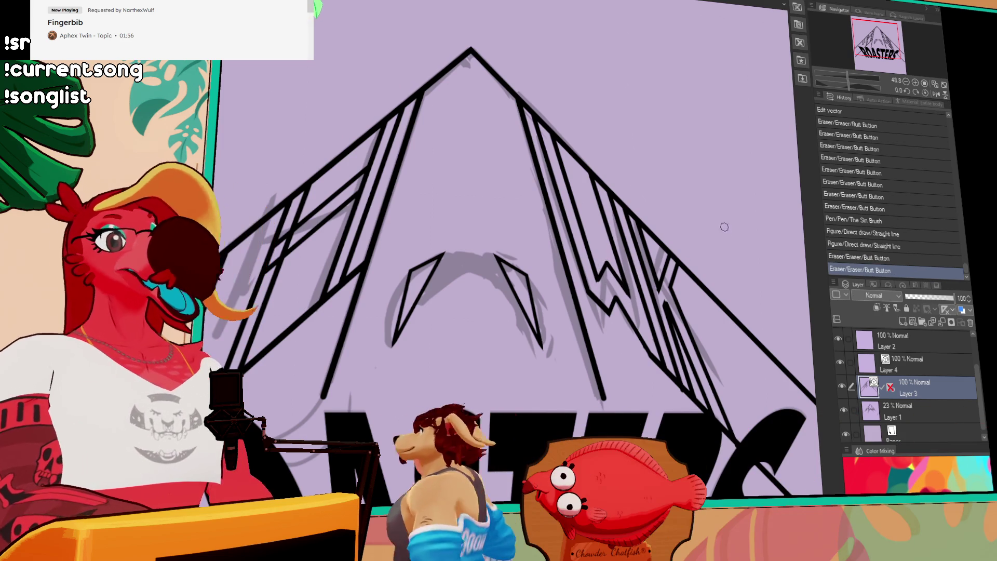
- Erase a diagonal segment in the letter and add a small pen touch-up stroke
mouse_move(686, 219)
left_mouse_down()
mouse_move(667, 344)
mouse_move(654, 348)
left_mouse_up()
key("ctrl+z")
key("ctrl+z")
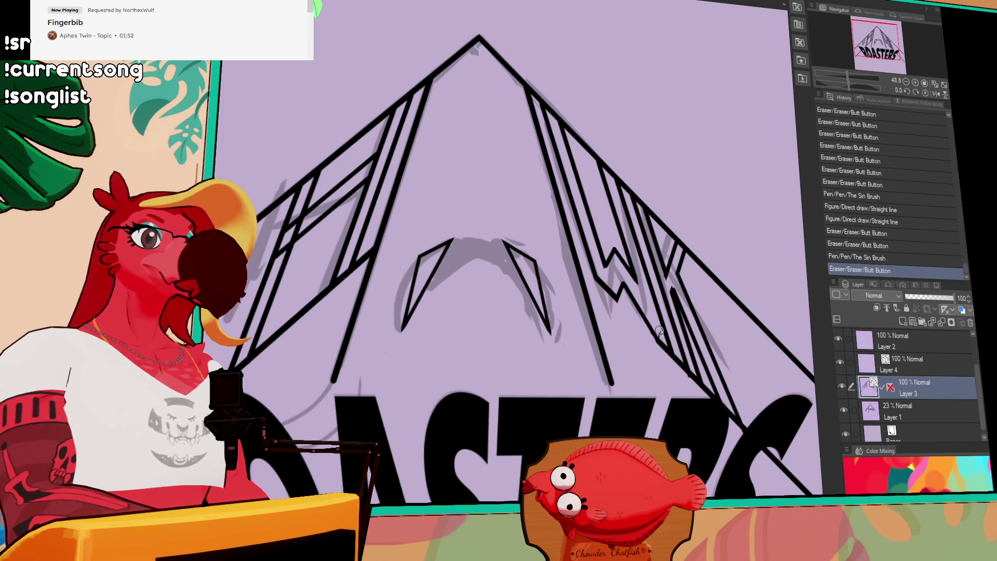
left_click(675, 356)
key("ctrl+z")
key("ctrl+y")
key("ctrl+z")
left_click_drag(668, 344, 674, 364)
key("ctrl+z")
key("ctrl+z")
key("ctrl+y")
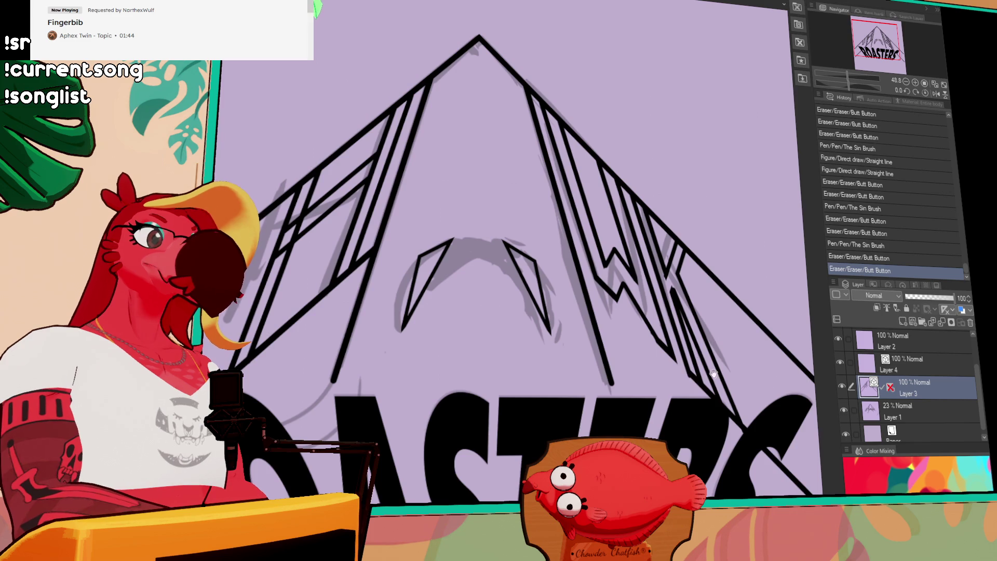
- Erase overlapping line ends and small segments in the lower-right lettering
left_click_drag(711, 374, 699, 335)
left_click(699, 343)
left_click(735, 382)
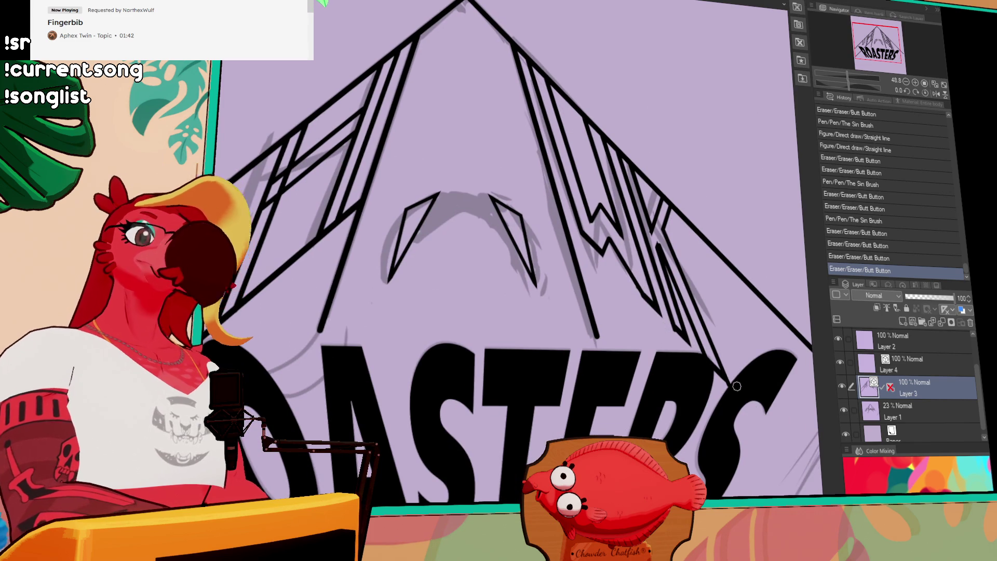
left_click(724, 375)
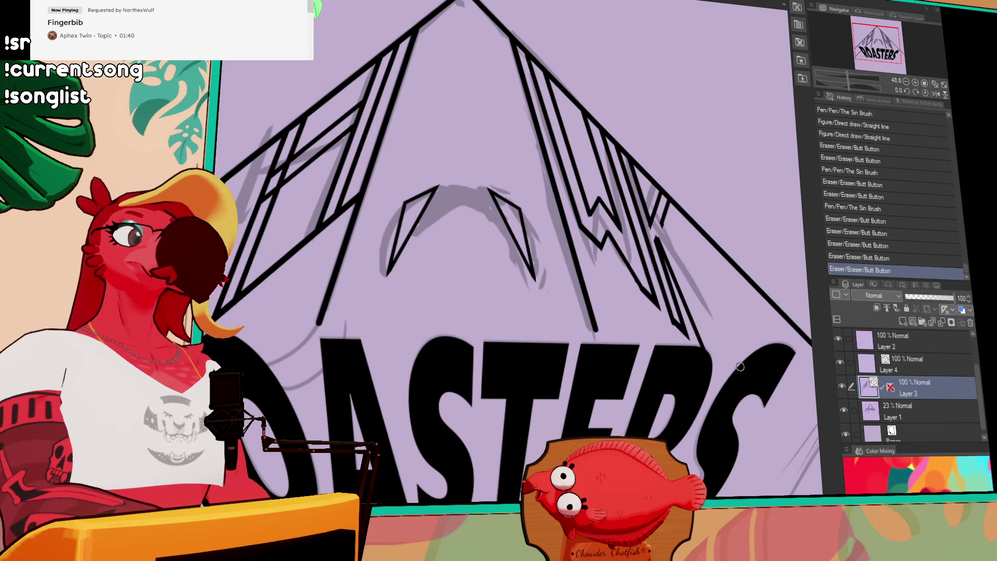
key("ctrl+z")
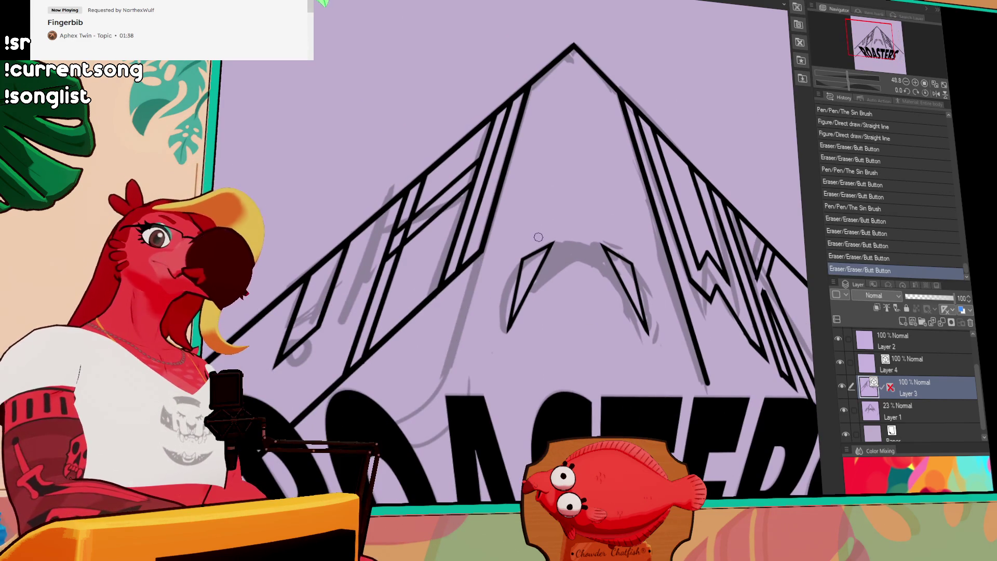
scroll(775, 221, "down", 2)
scroll(715, 282, "up", 3)
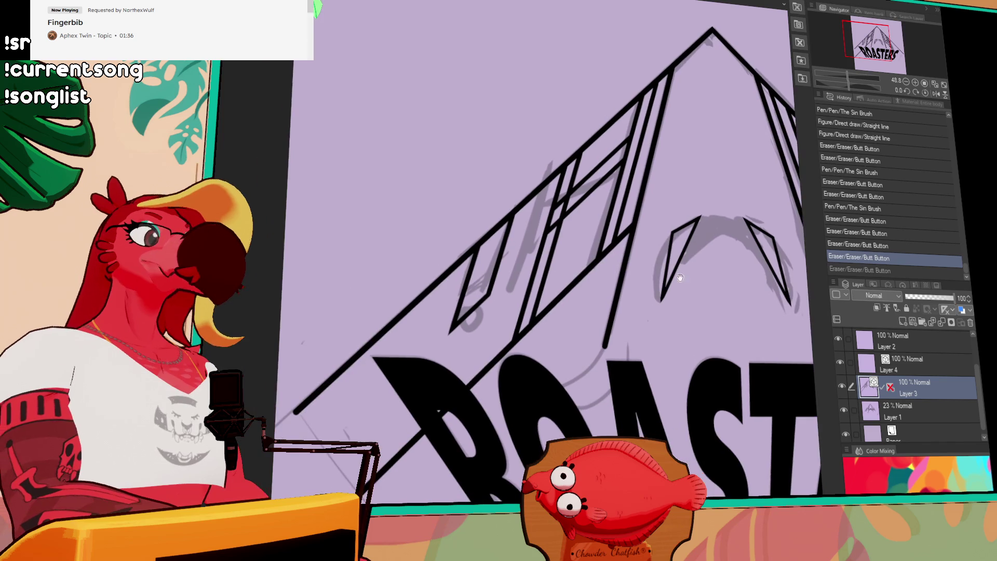
- Erase overlapping line bits across the lettering and delete the small stray stroke
left_click(400, 457)
left_click(563, 295)
left_click(552, 222)
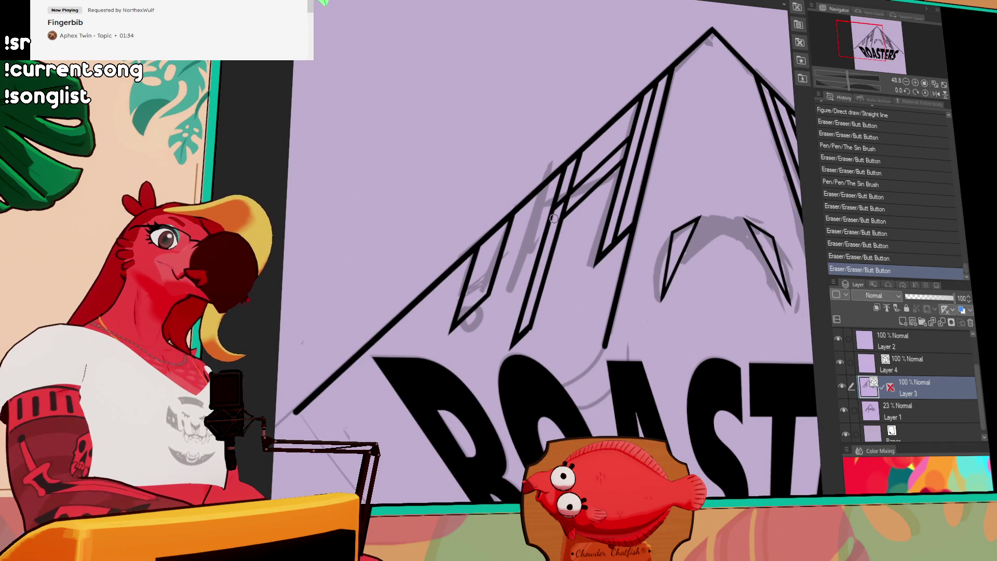
left_click(630, 228)
left_click(703, 177)
scroll(702, 177, "down", 2)
key("Delete")
scroll(743, 230, "down", 2)
scroll(759, 233, "up", 1)
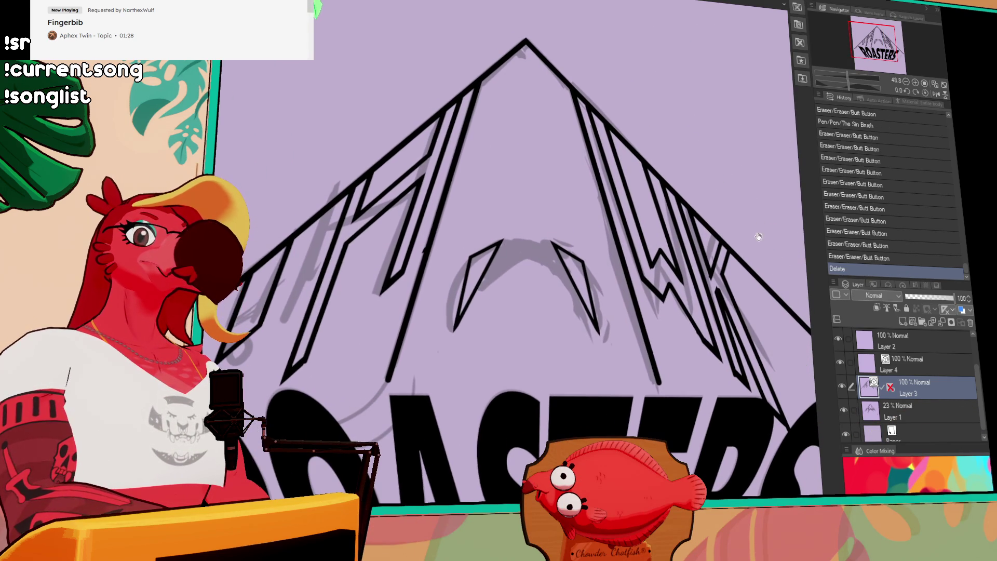
scroll(806, 132, "down", 3)
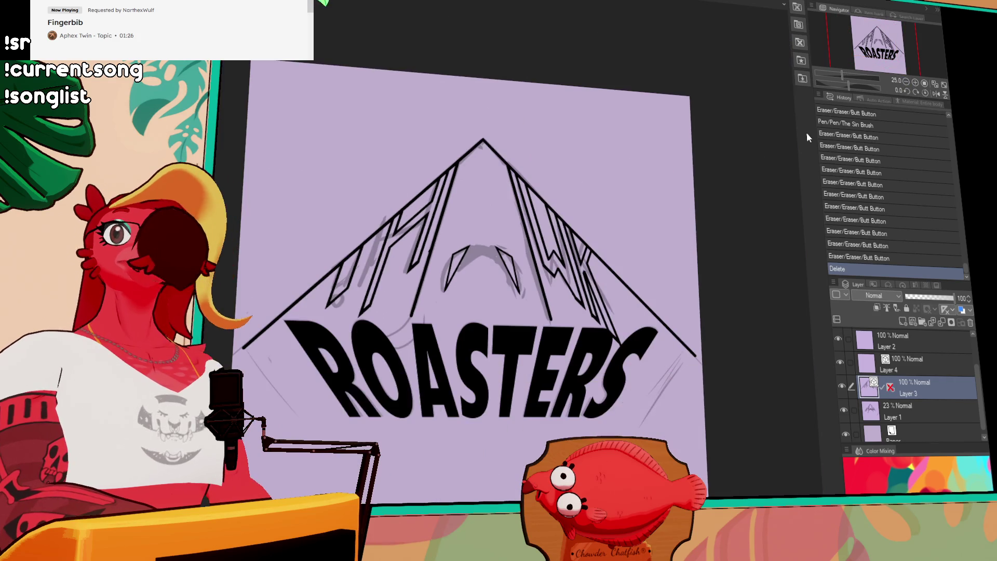
scroll(674, 211, "up", 1)
- Shift the canvas view and magnify it to 50 percent
left_click_drag(683, 212, 696, 223)
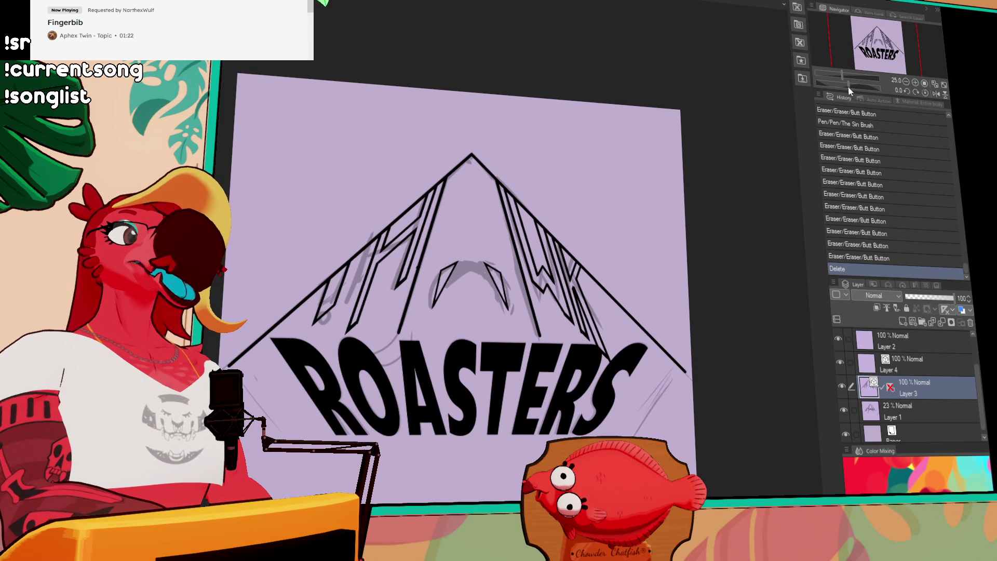
left_click(915, 82)
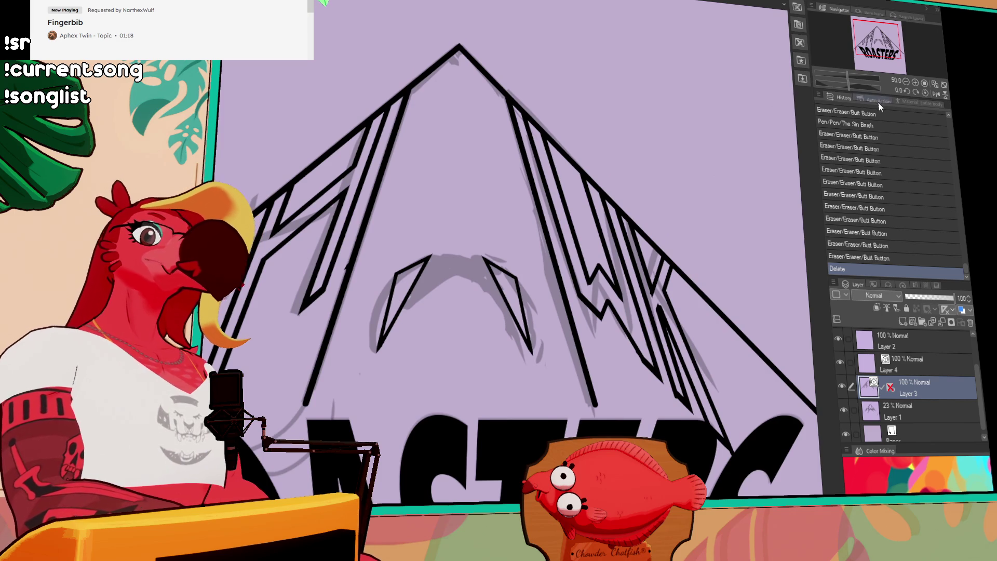
- Show the vertical centre ruler over the whole logo and reshape a vector stroke in the left letters
left_click(905, 83)
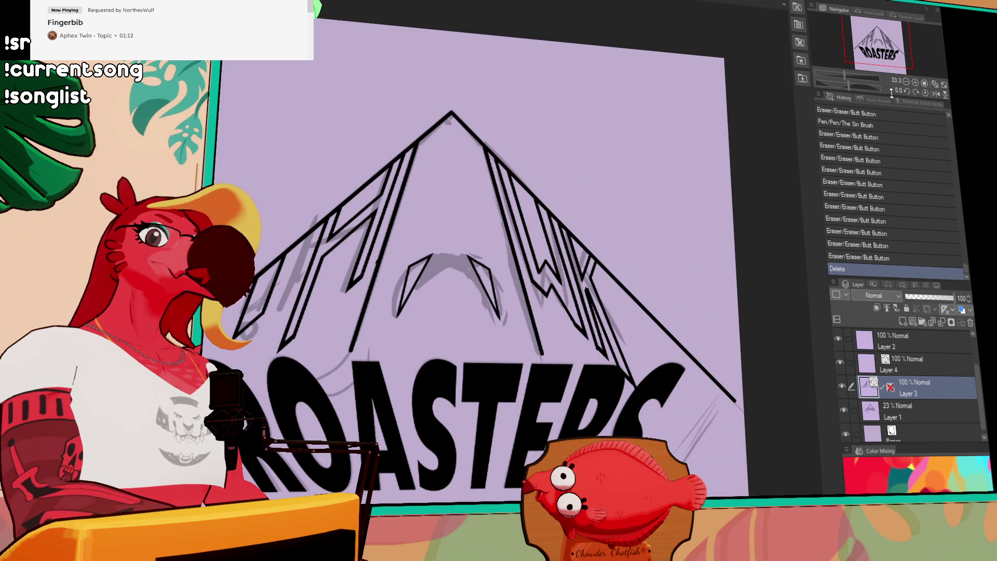
key("ctrl+shift+r")
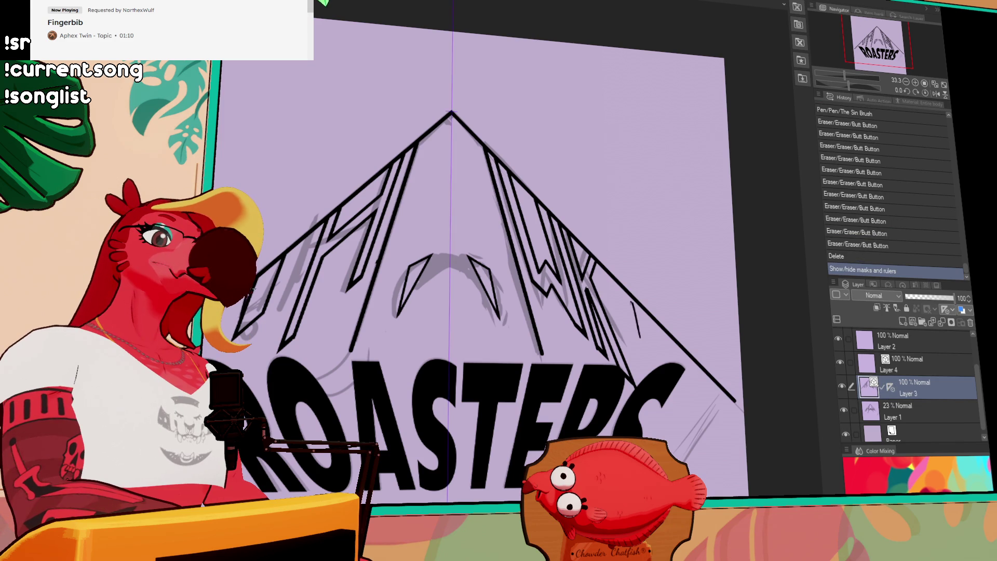
left_click(411, 212)
key("ctrl+z")
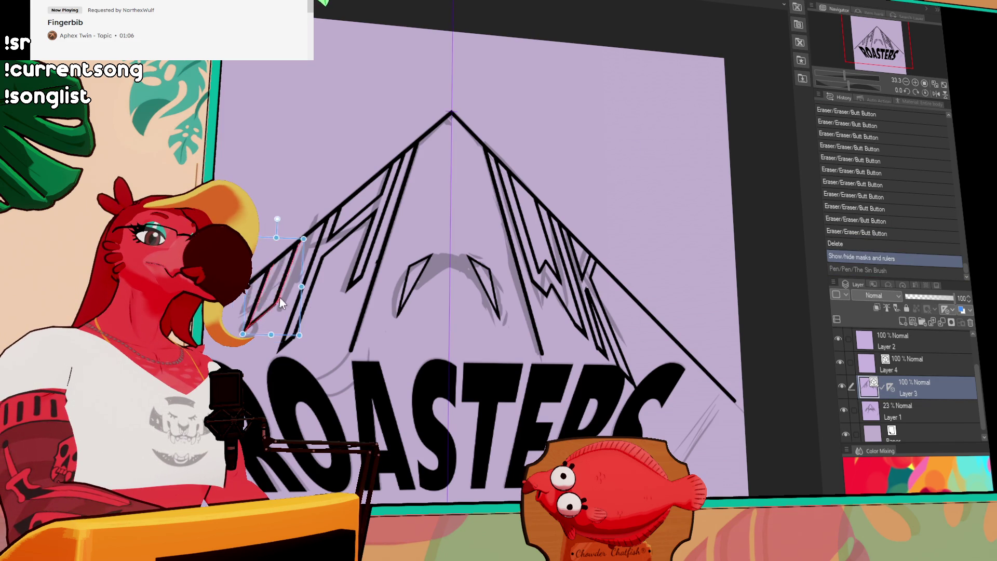
left_click_drag(276, 299, 296, 290)
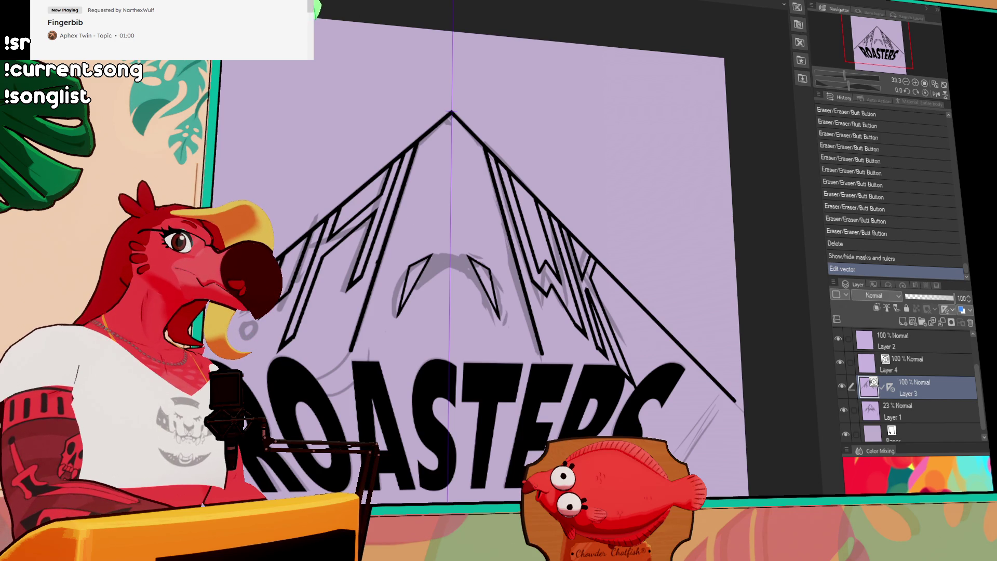
- Place a small ellipse on the left lettering, remove one near the H's lower left, and hide the ruler
left_click(253, 336)
key("ctrl+z")
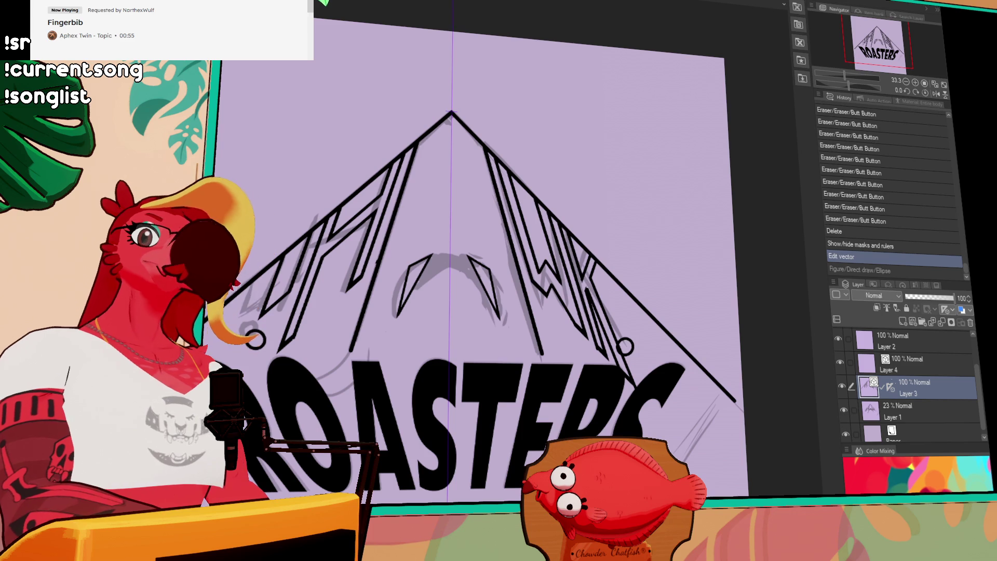
key("ctrl+y")
key("ctrl+1")
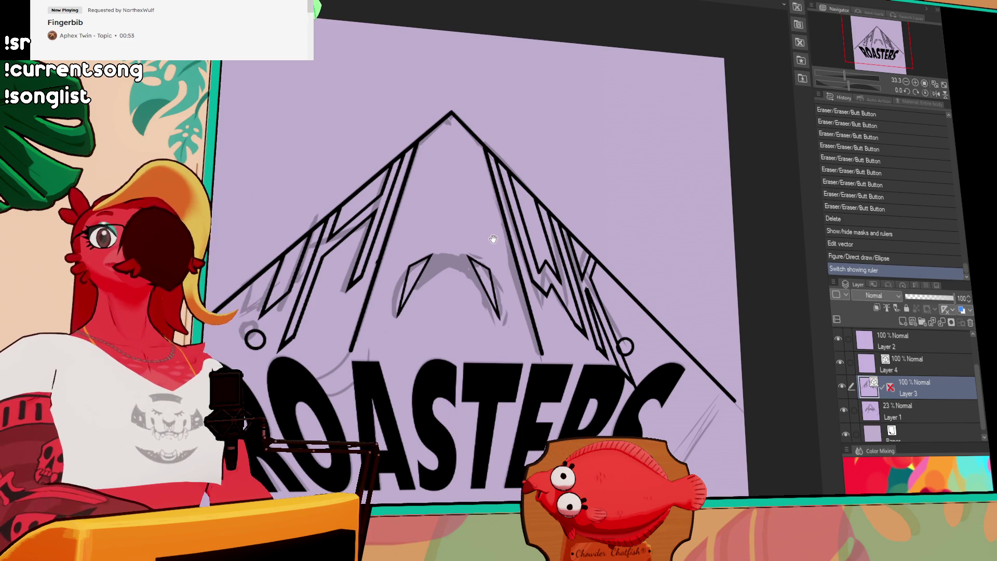
left_click(330, 310)
key("Delete")
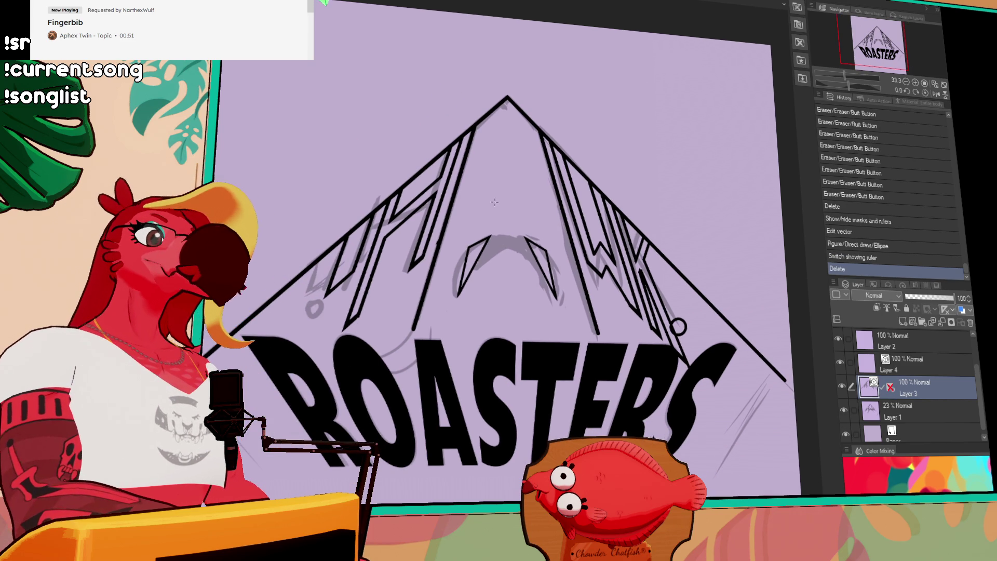
key("ctrl+z")
key("ctrl+z")
key("ctrl+z")
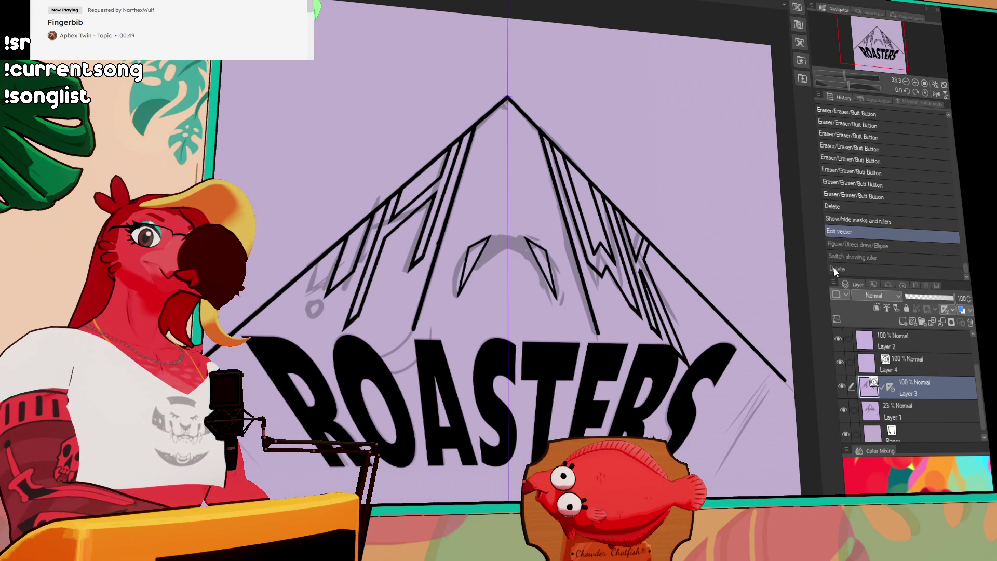
key("ctrl+1")
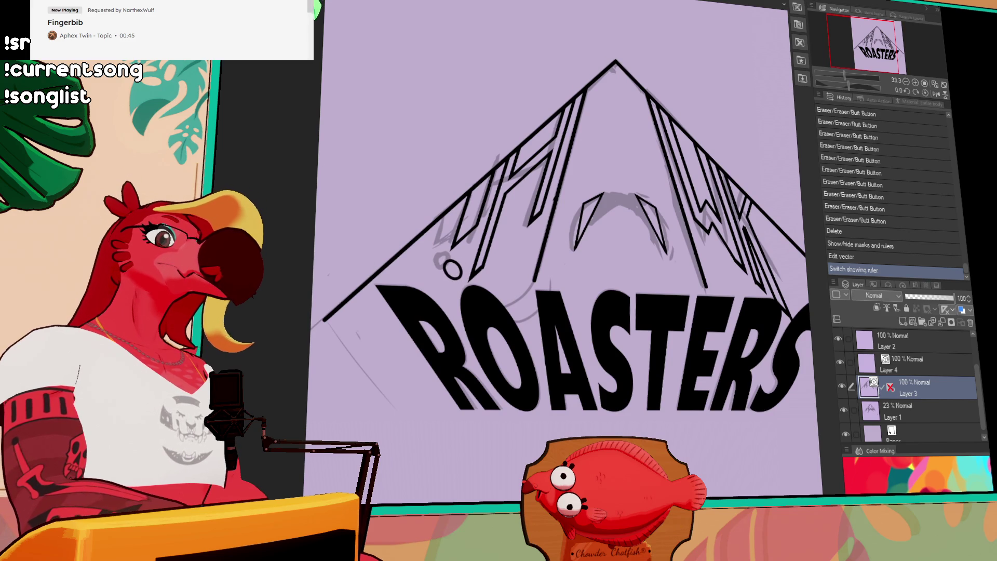
- Draw a small ellipse at a stroke's lower end and rotate it upright
left_click_drag(459, 277, 460, 277)
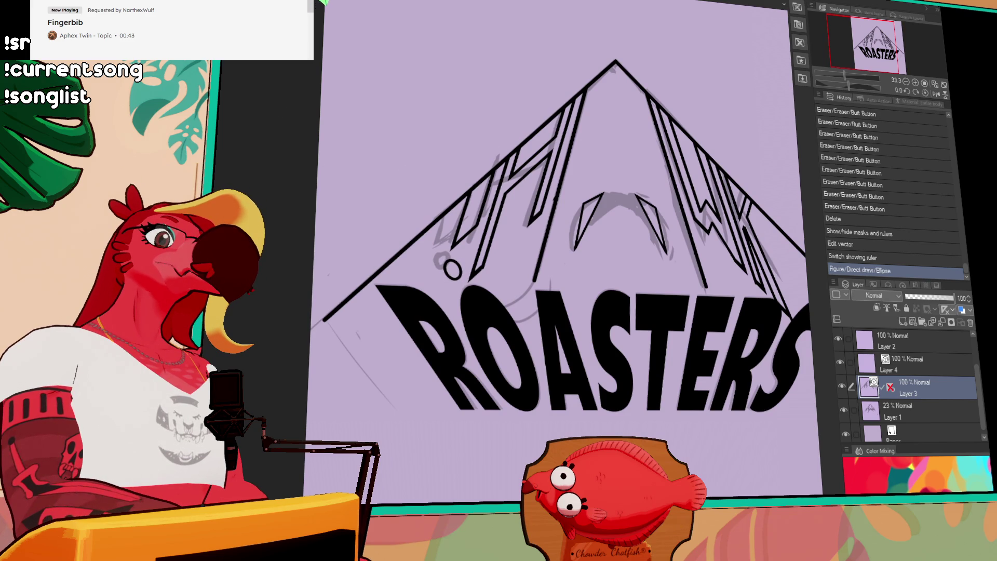
left_click(452, 268)
mouse_move(468, 244)
left_mouse_down()
mouse_move(451, 231)
mouse_move(464, 270)
left_mouse_up()
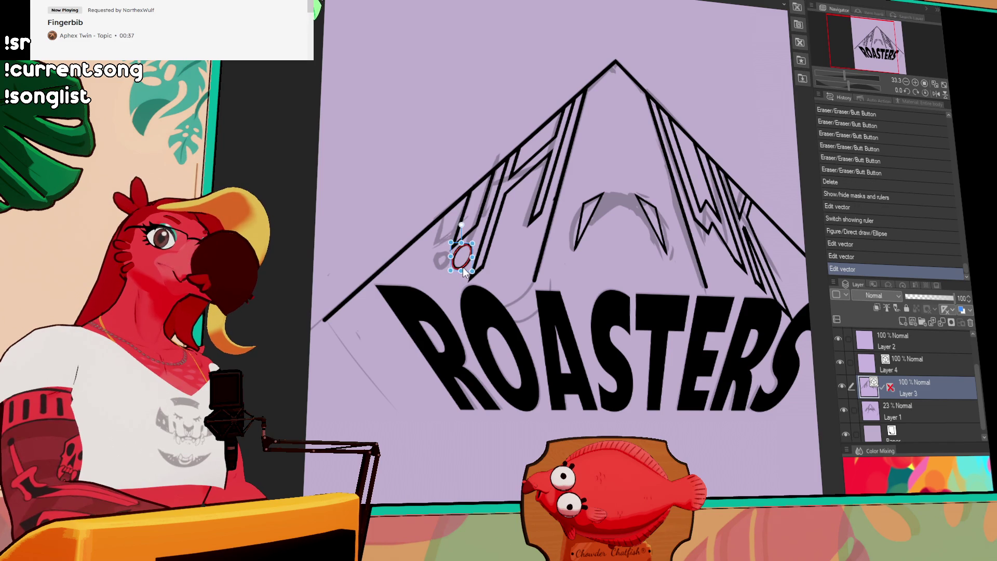
left_click(464, 271)
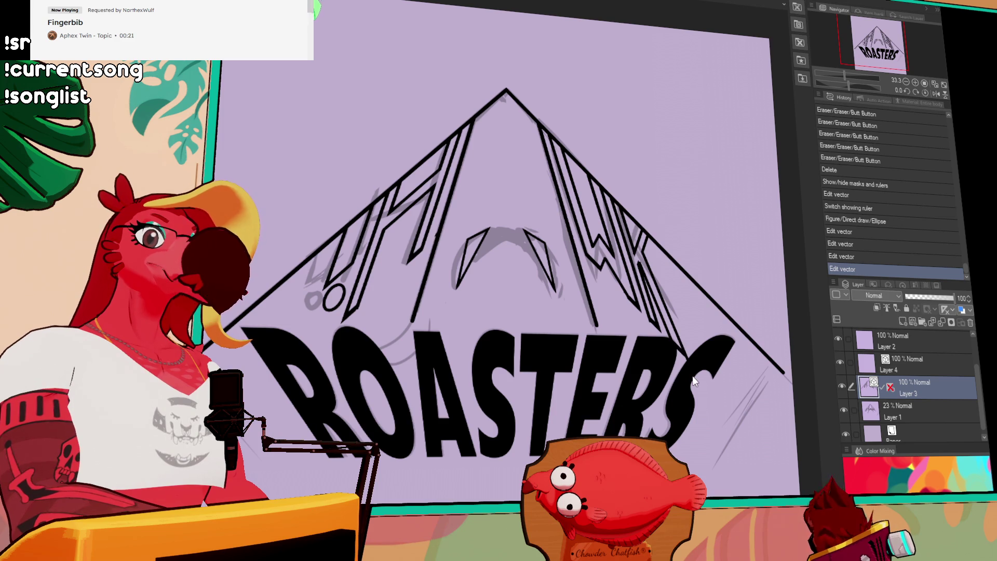
- Select the right-hand K strokes and scale them smaller
left_click_drag(676, 341, 651, 313)
left_click_drag(687, 361, 682, 346)
key("ctrl+z")
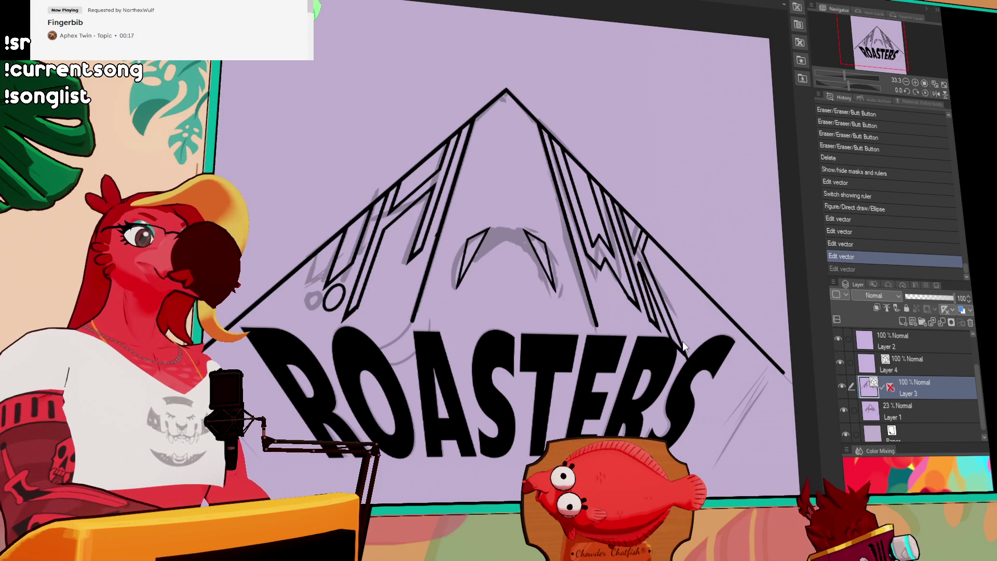
left_click_drag(701, 372, 681, 341)
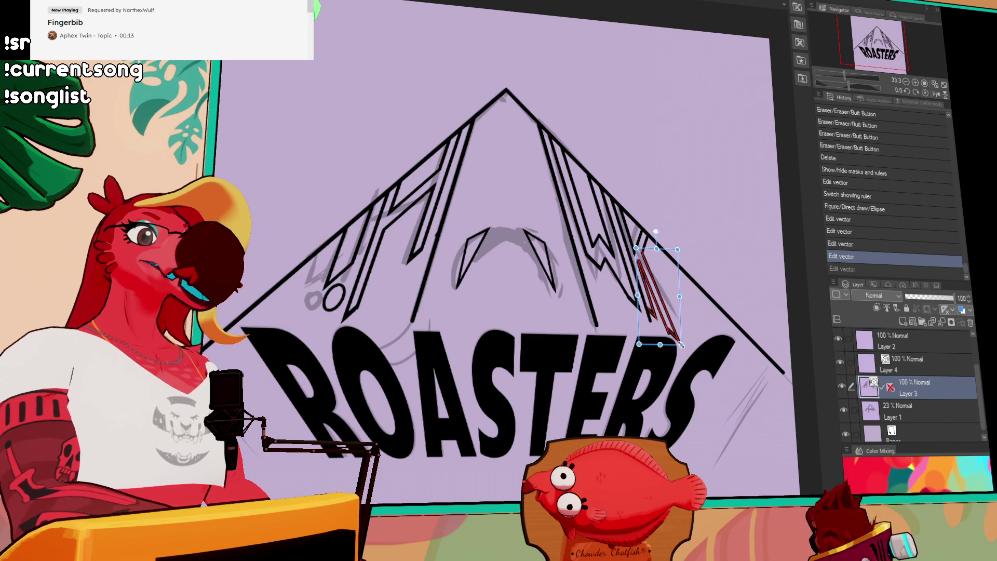
left_click_drag(681, 340, 653, 306)
left_click(647, 290)
- Trim and touch up the K lines with eraser and pen
left_click_drag(638, 261, 665, 288)
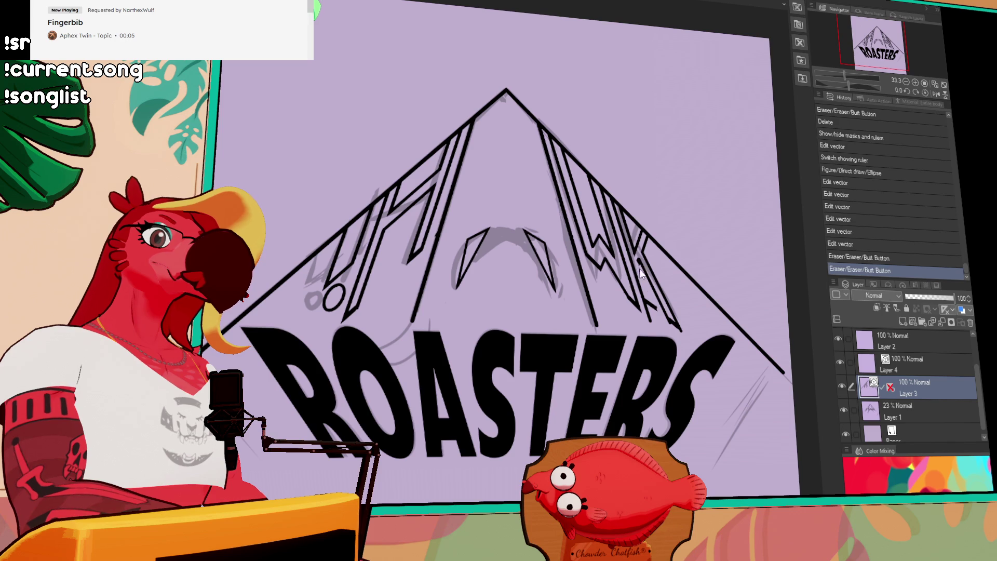
left_click_drag(678, 328, 658, 284)
key("ctrl+z")
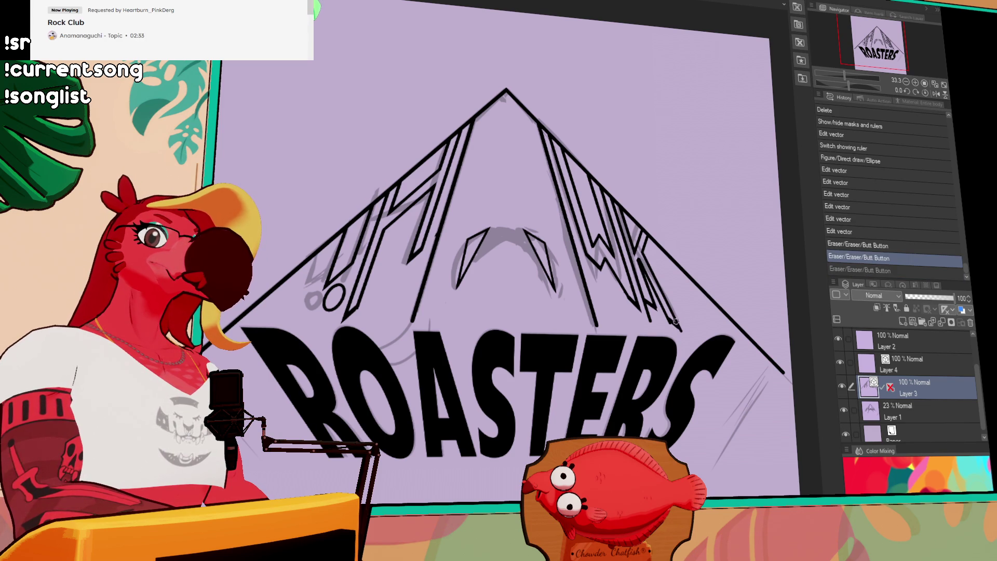
key("ctrl+y")
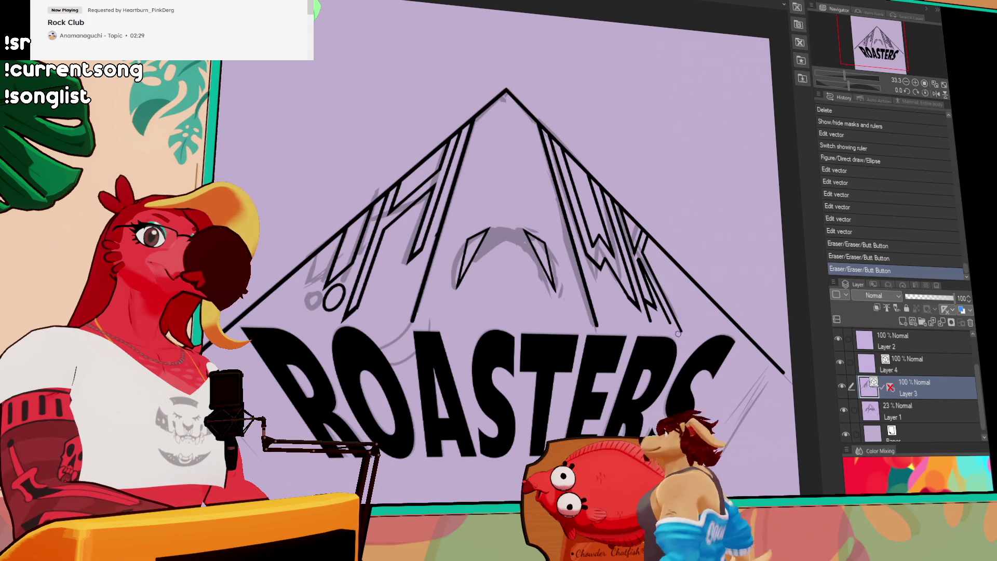
mouse_move(679, 333)
left_mouse_down()
mouse_move(668, 309)
mouse_move(671, 321)
left_mouse_up()
key("ctrl+z")
key("ctrl+y")
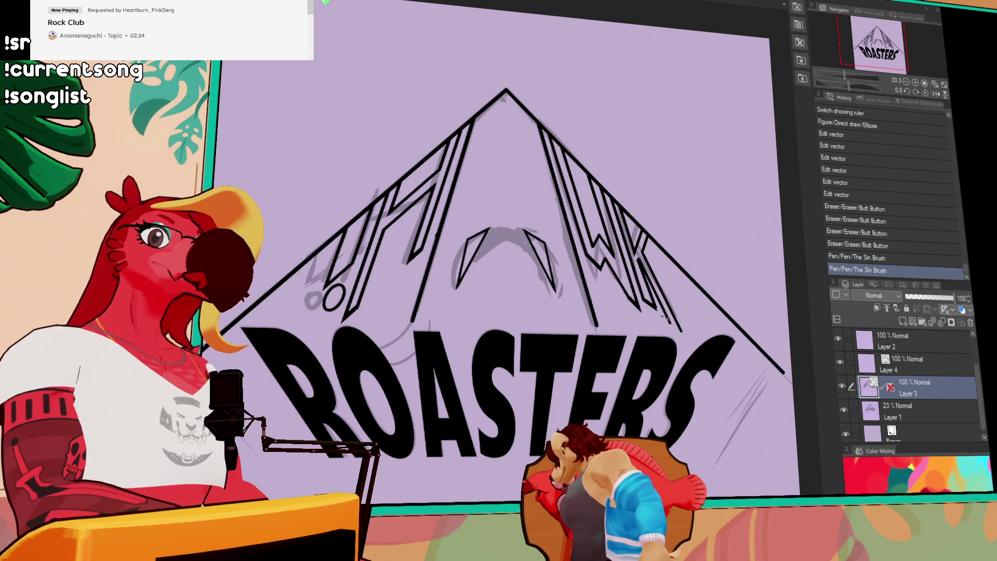
left_click_drag(674, 324, 659, 311)
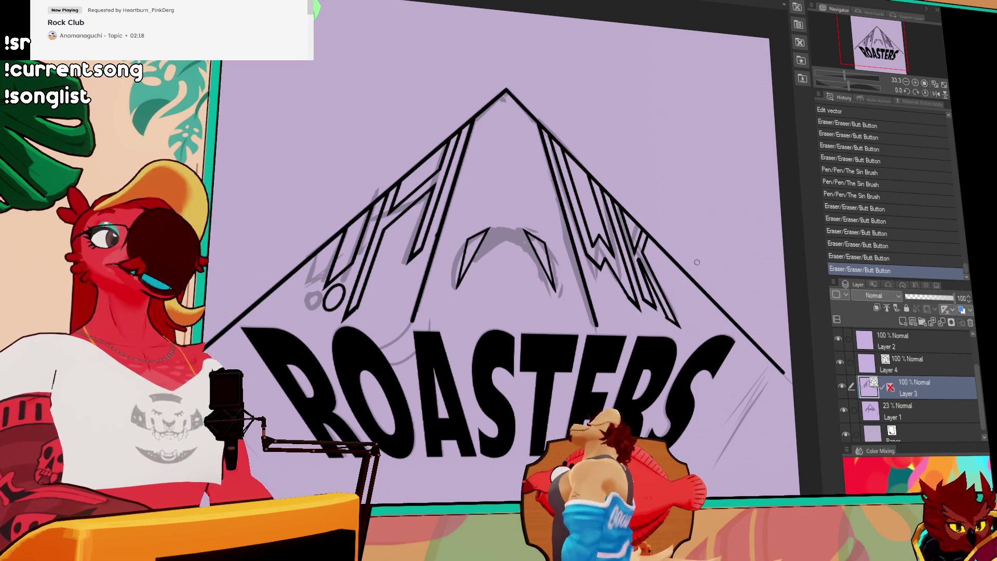
- Recentre the logo in view and hide the grey sketch on Layer 1
left_click_drag(665, 231, 665, 207)
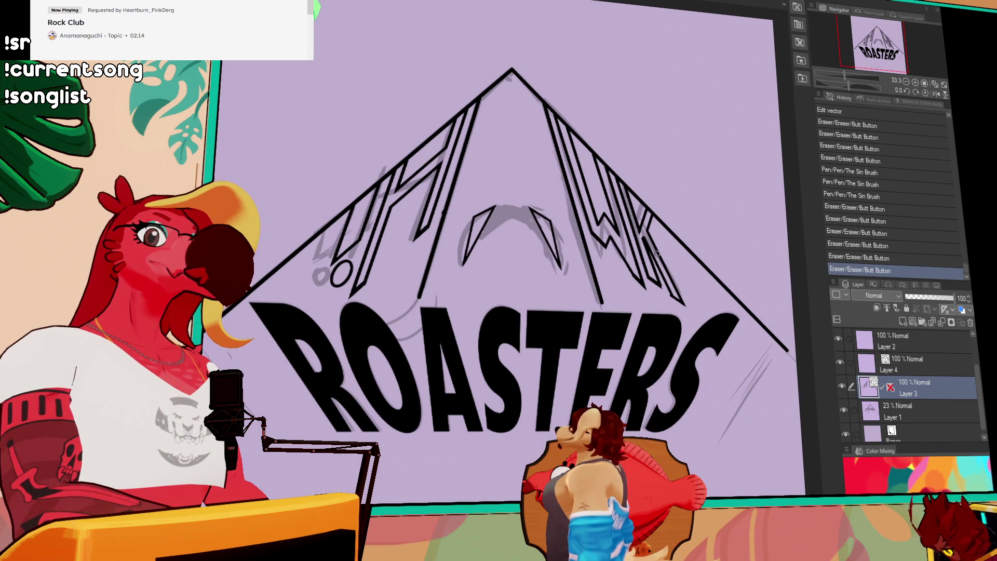
left_click_drag(704, 370, 693, 397)
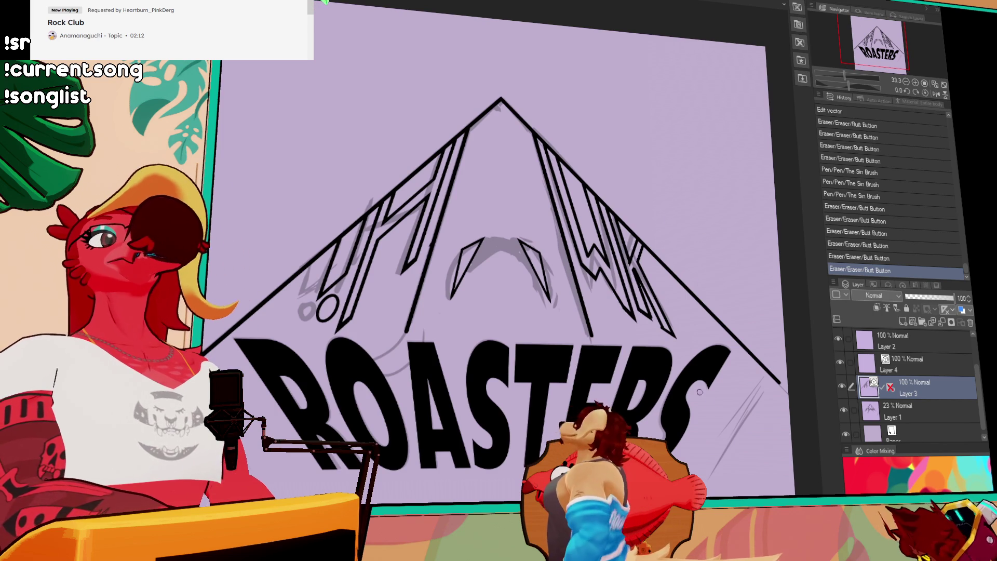
left_click(844, 410)
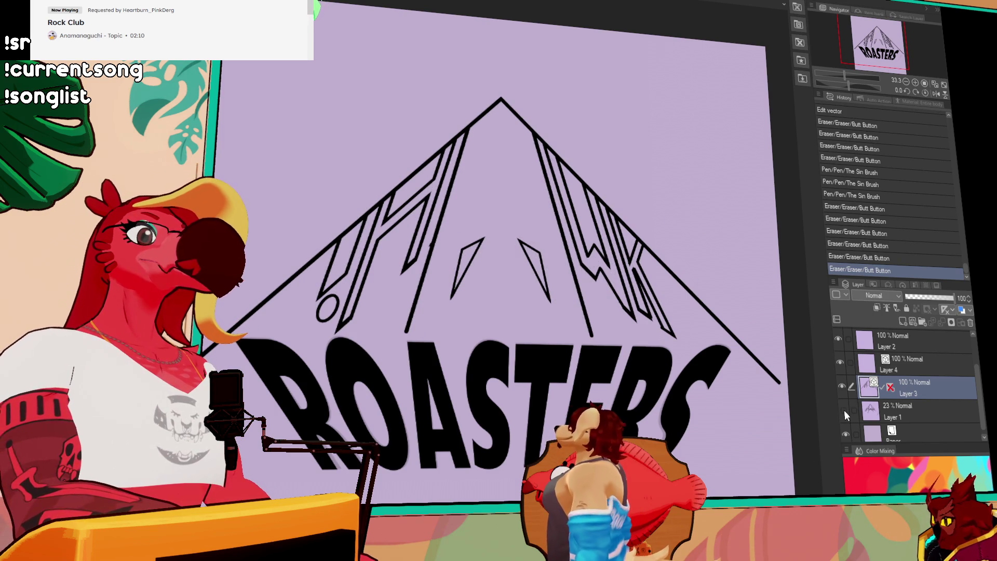
scroll(697, 318, "down", 1)
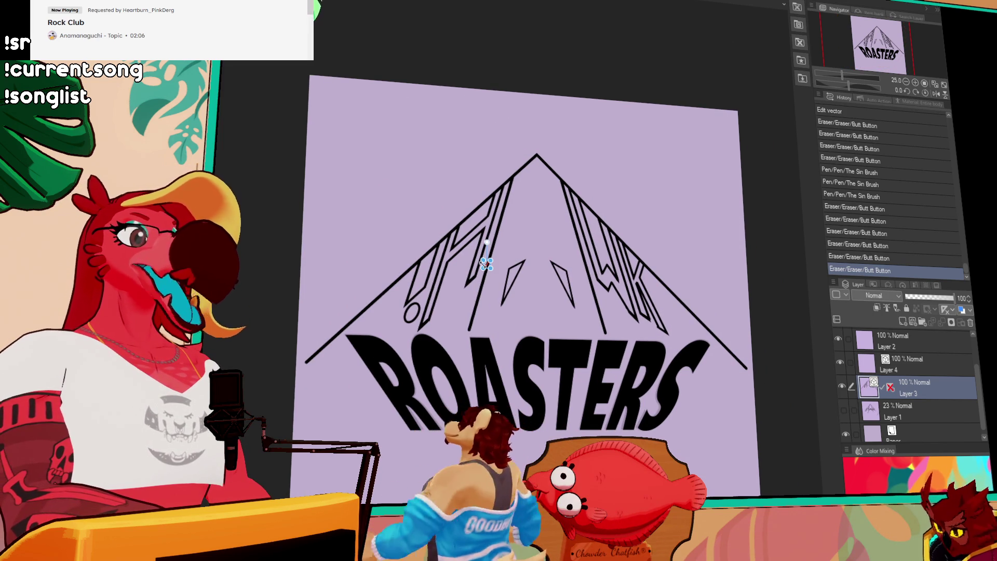
- Delete the Layer 3 selection, glance at the drink-in-hand artwork and return to the ROASTERS logo
key("Delete")
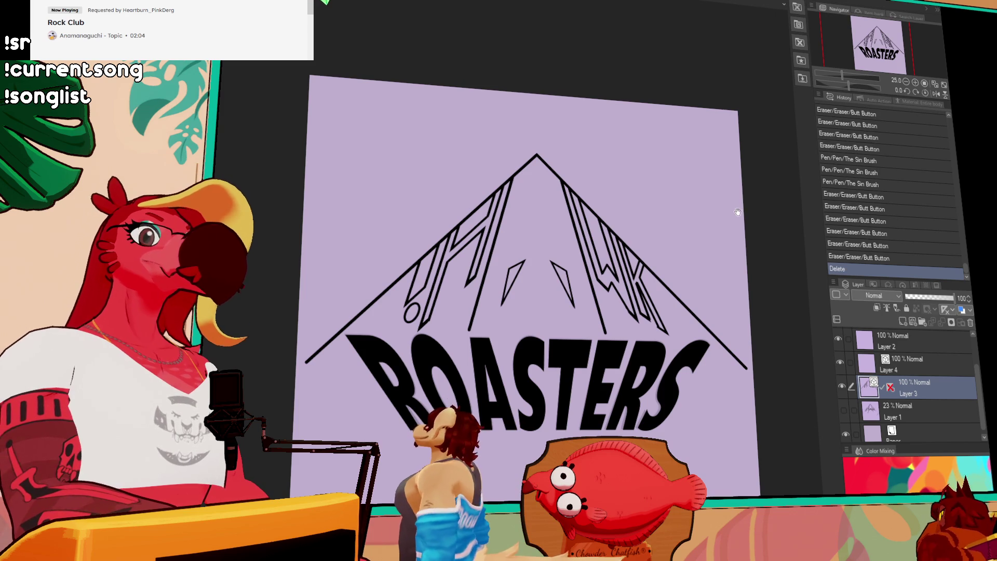
scroll(738, 212, "down", 1)
scroll(737, 211, "down", 1)
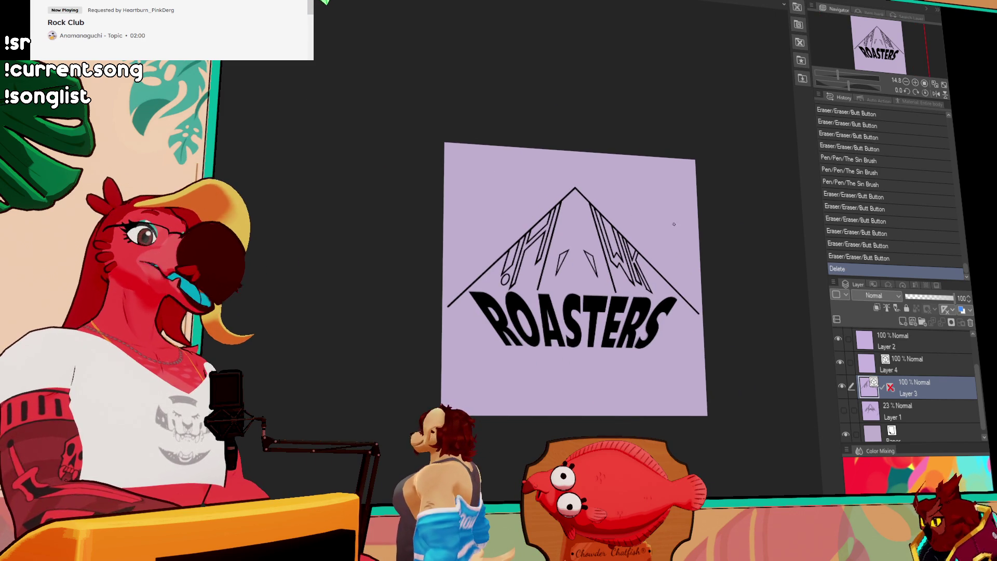
scroll(662, 224, "up", 1)
scroll(662, 223, "up", 2)
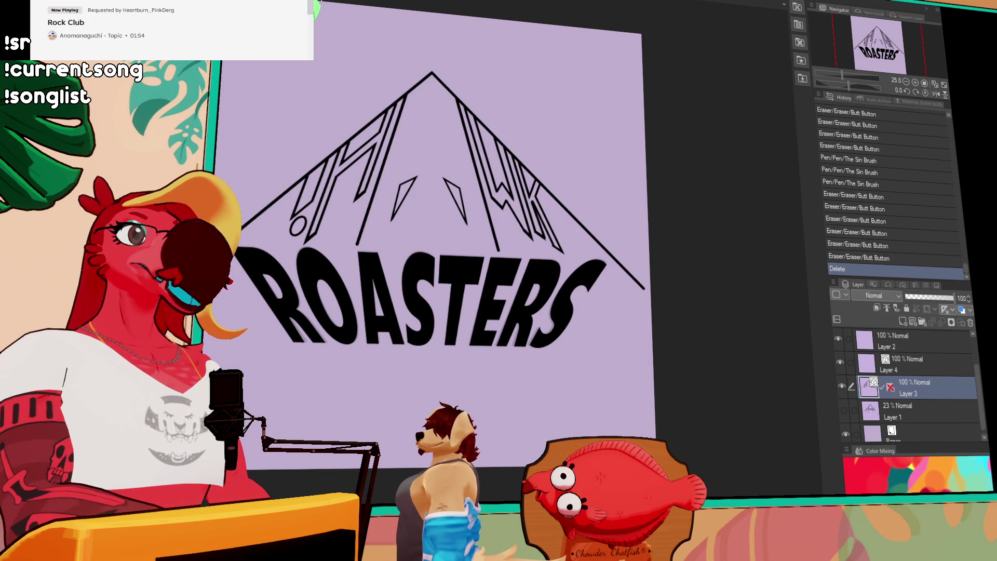
key("ctrl+Tab")
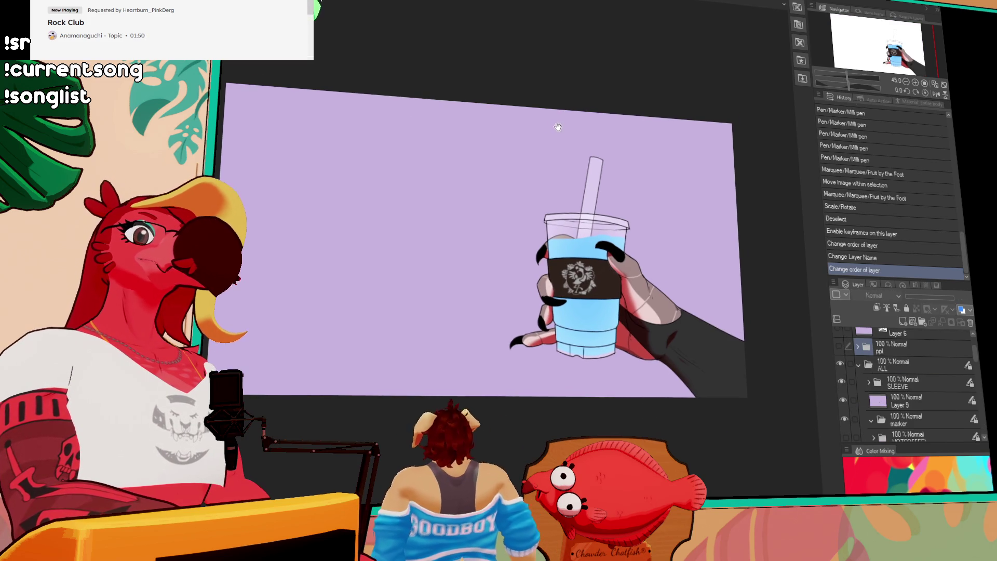
key("ctrl+Tab")
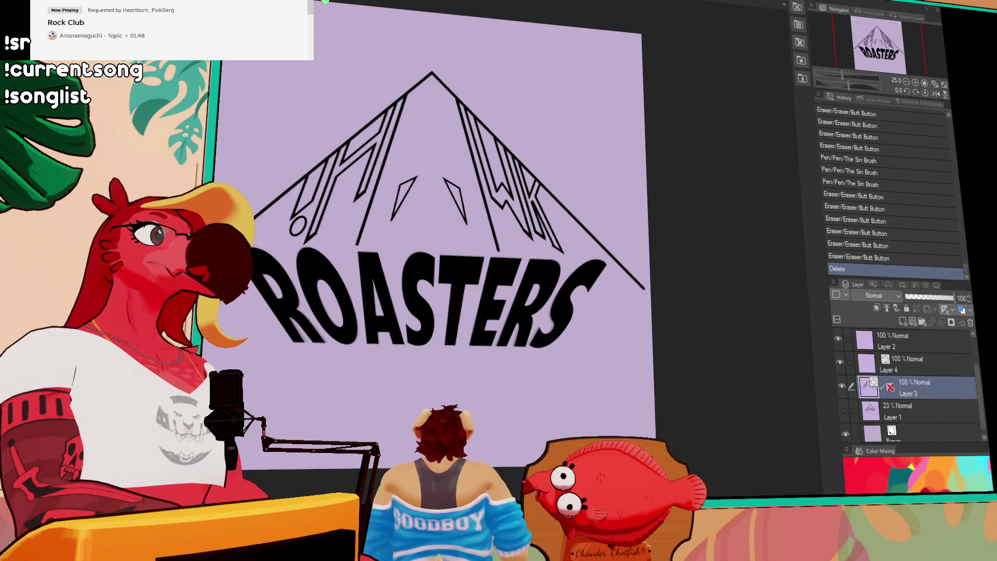
- Cycle to the next open artwork toward the Sour Doe Bakery canvas
key("ctrl+Tab")
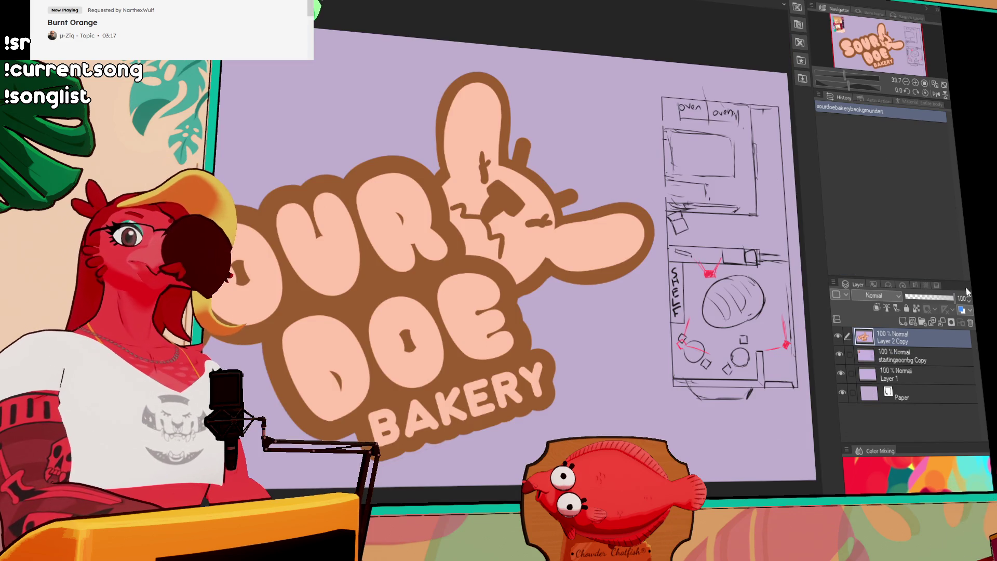
- Hide the logo and floor-plan sketch layer, then orbit the imported kitchen model to a three-quarter view
left_click(841, 375)
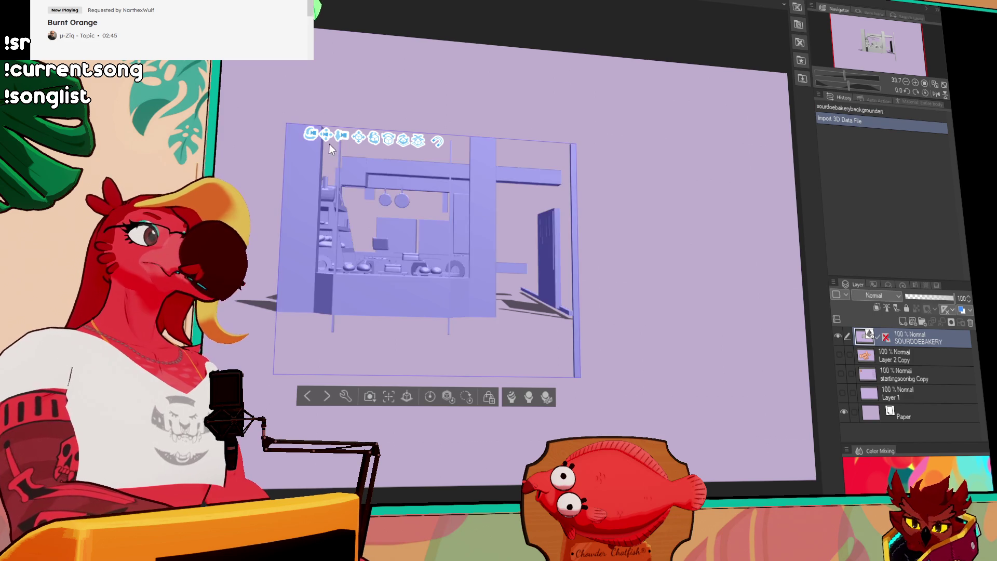
mouse_move(311, 136)
left_mouse_down()
mouse_move(310, 186)
mouse_move(349, 265)
left_mouse_up()
mouse_move(346, 173)
left_mouse_down()
mouse_move(357, 119)
mouse_move(536, 166)
mouse_move(281, 148)
mouse_move(328, 141)
left_mouse_up()
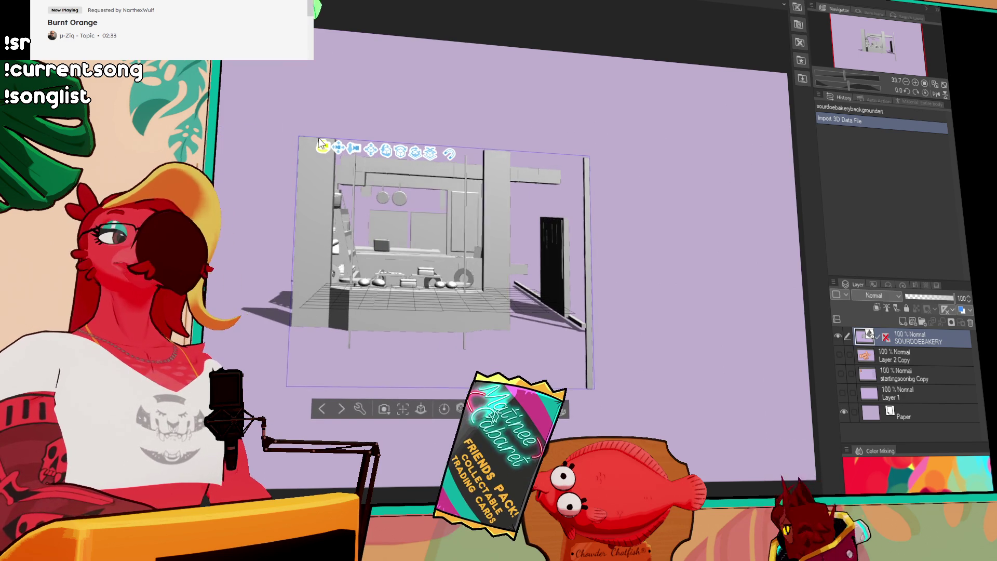
mouse_move(328, 140)
left_mouse_down()
mouse_move(223, 125)
mouse_move(343, 150)
mouse_move(329, 151)
left_mouse_up()
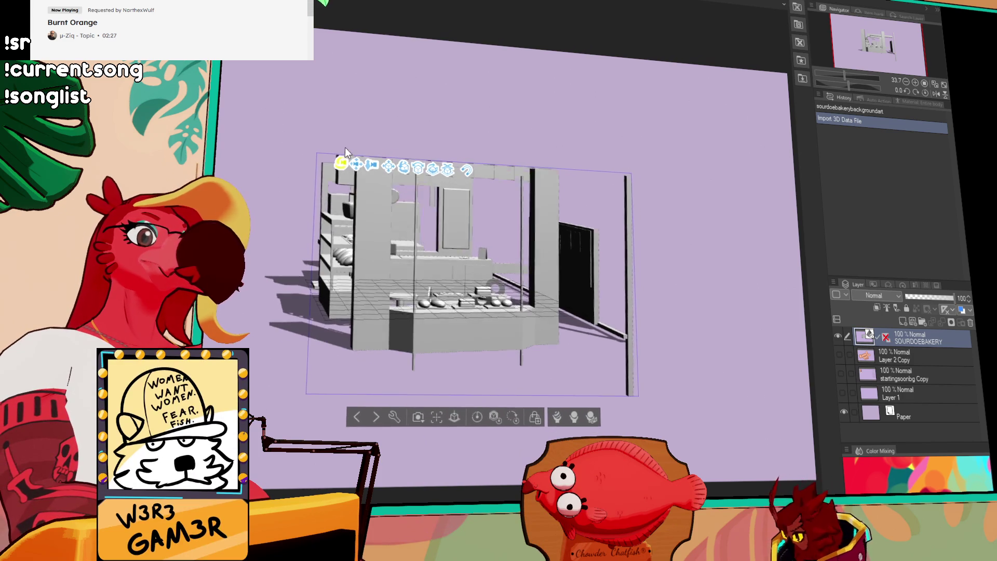
scroll(373, 160, "down", 3)
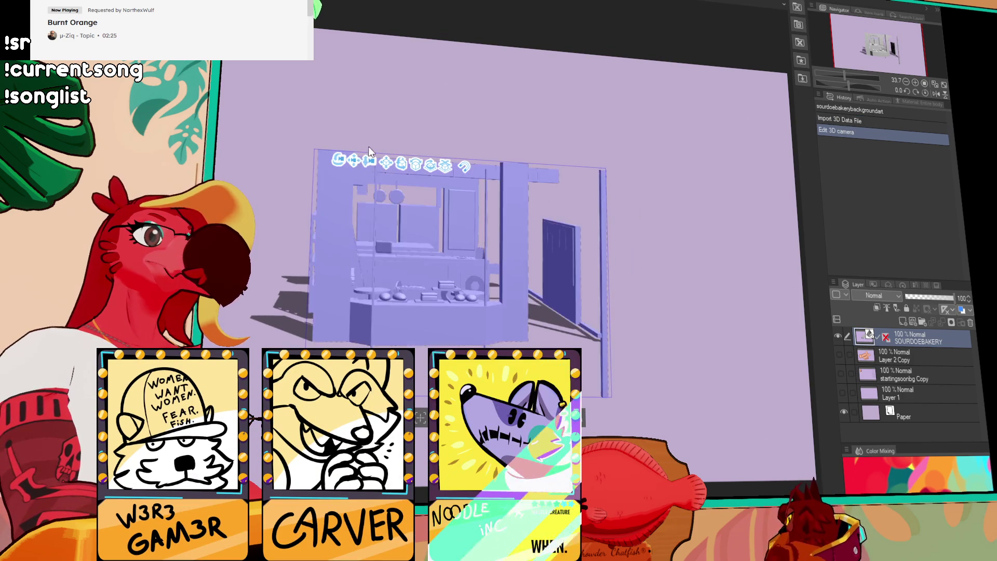
- Push the camera deep into the kitchen, widen its perspective and rotate it onto the counter and hanging pans
mouse_move(372, 160)
left_mouse_down()
mouse_move(467, 389)
mouse_move(499, 312)
mouse_move(468, 296)
mouse_move(482, 280)
left_mouse_up()
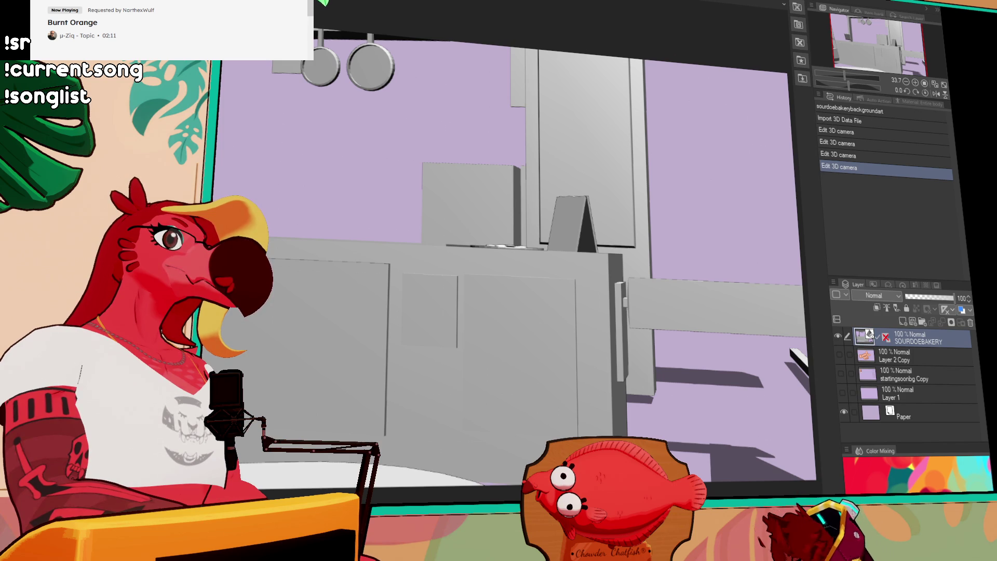
mouse_move(498, 312)
left_mouse_down()
mouse_move(498, 281)
mouse_move(546, 234)
mouse_move(514, 257)
mouse_move(514, 234)
mouse_move(499, 257)
mouse_move(483, 257)
left_mouse_up()
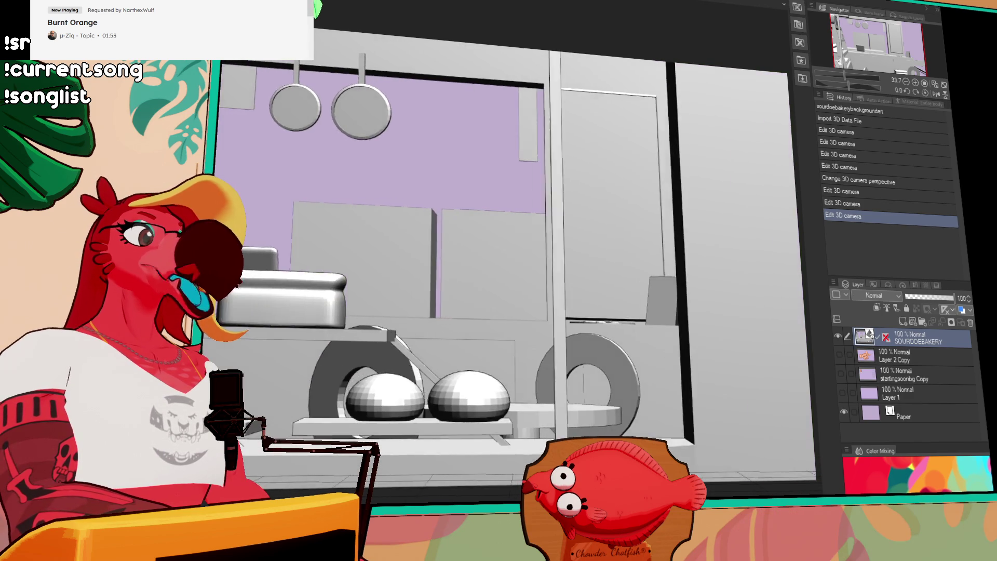
left_click_drag(514, 257, 483, 257)
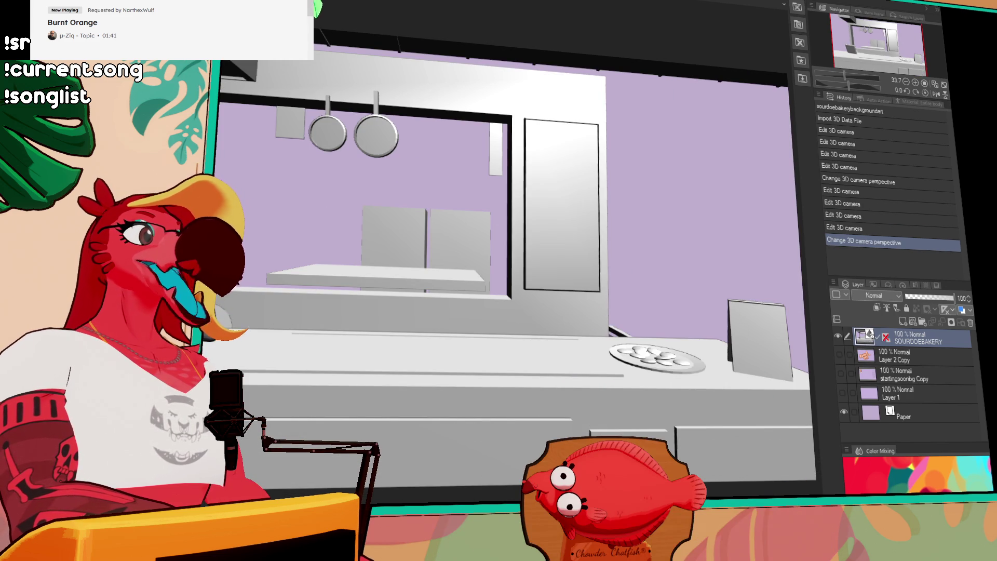
left_click_drag(514, 258, 467, 257)
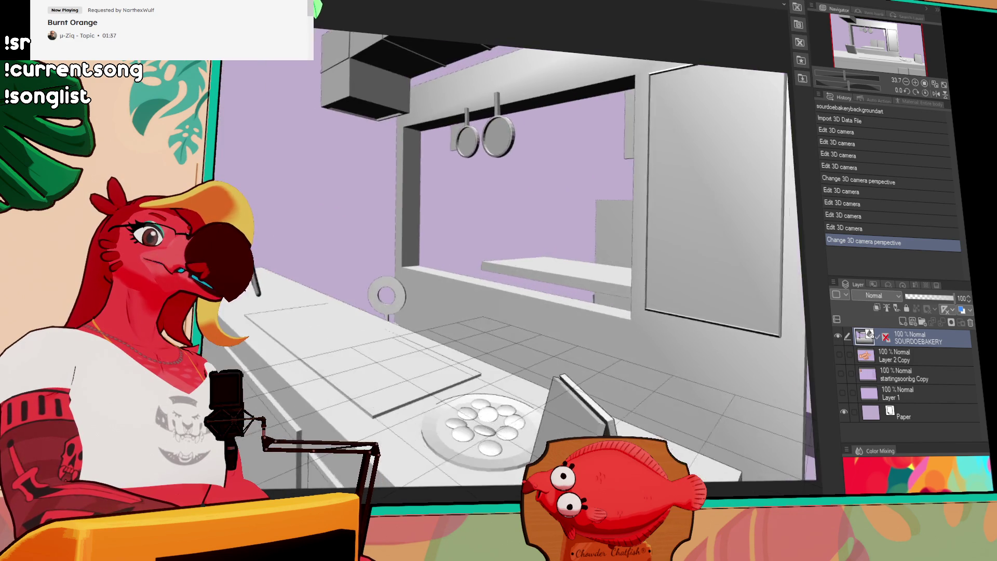
mouse_move(514, 257)
left_mouse_down()
mouse_move(468, 257)
mouse_move(506, 257)
left_mouse_up()
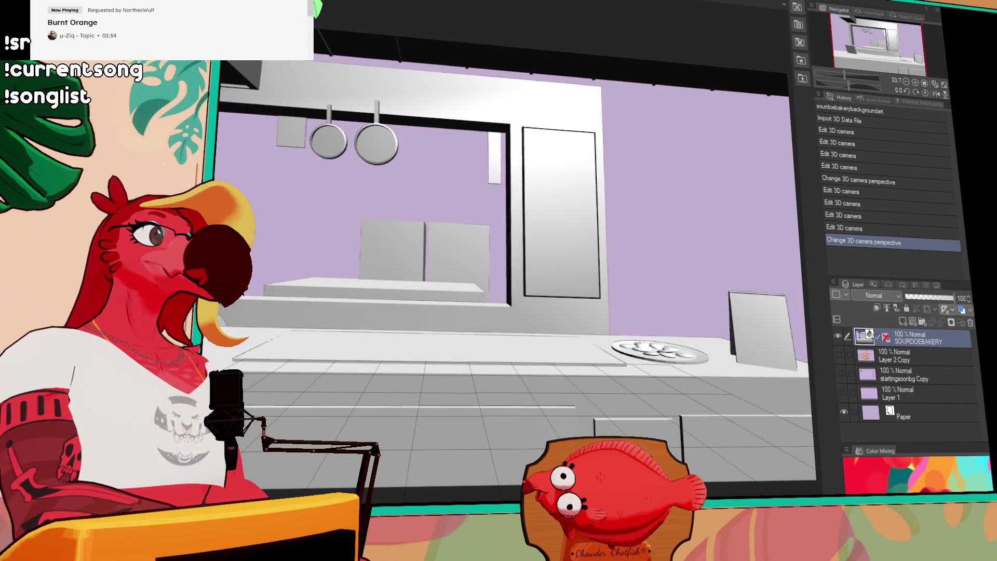
left_click_drag(507, 257, 436, 257)
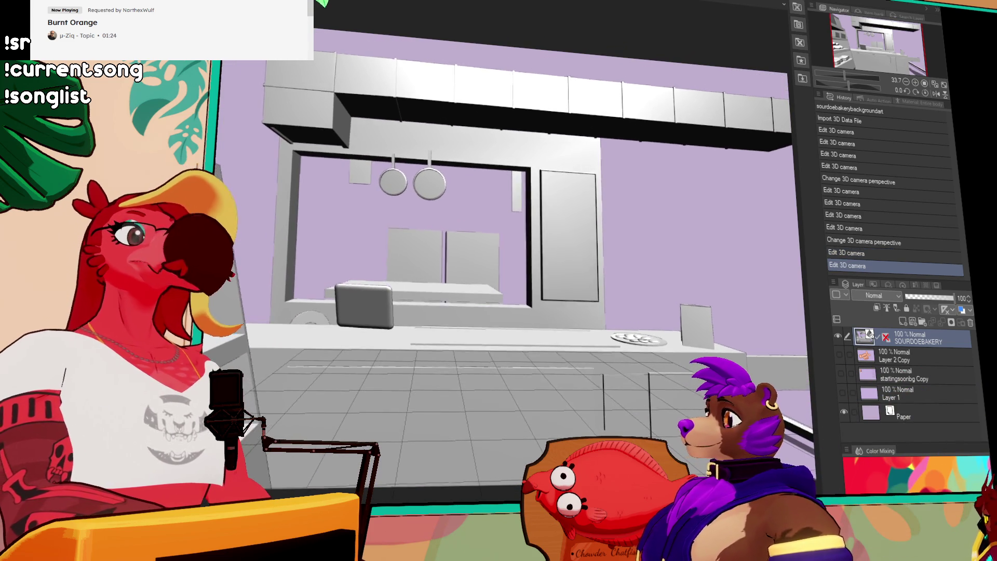
left_click_drag(436, 257, 413, 257)
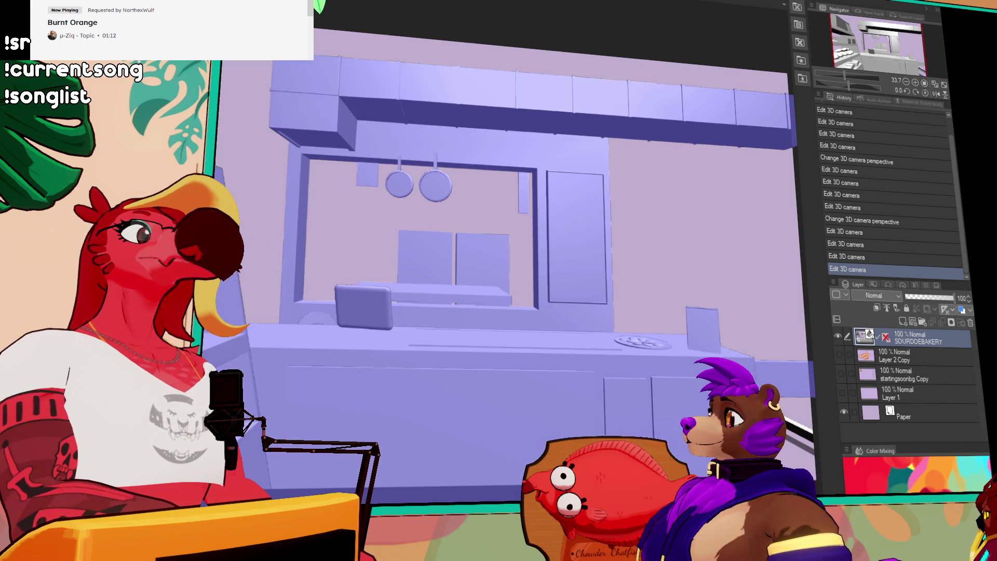
- Refine the framing with tilts over the floor and counter until the interior sits head-on in view
left_click_drag(515, 257, 491, 257)
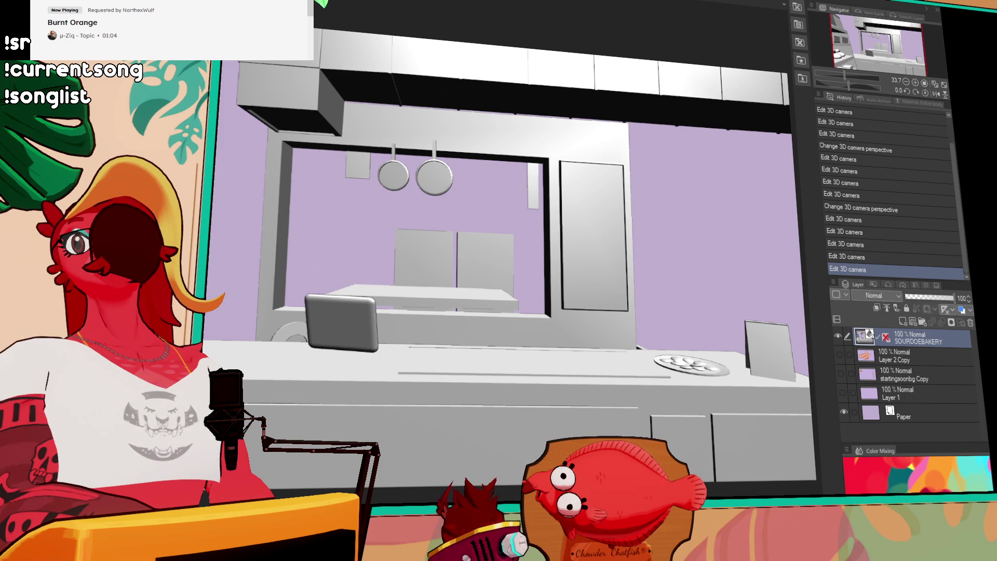
left_click_drag(492, 257, 530, 257)
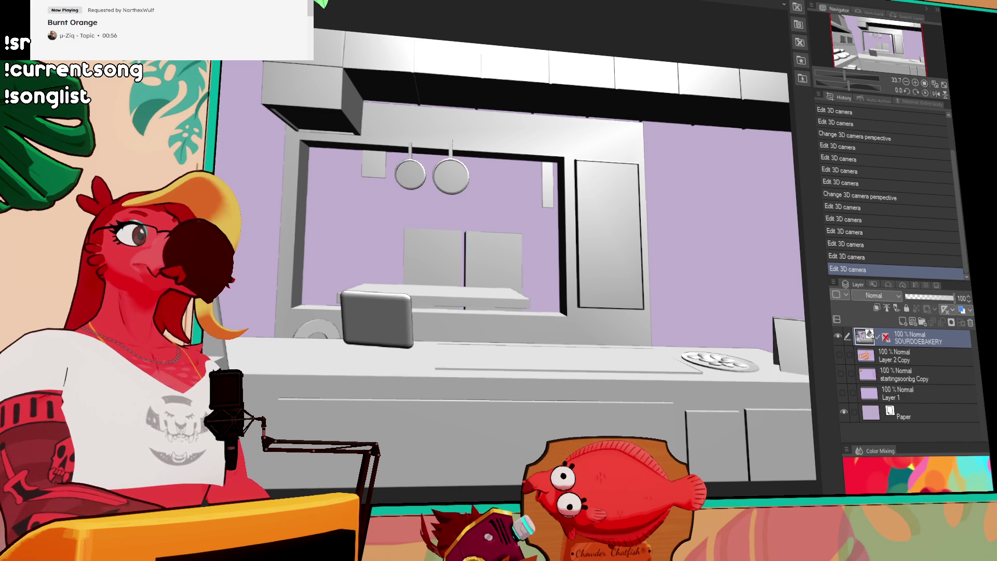
mouse_move(506, 234)
left_mouse_down()
mouse_move(507, 257)
mouse_move(506, 234)
left_mouse_up()
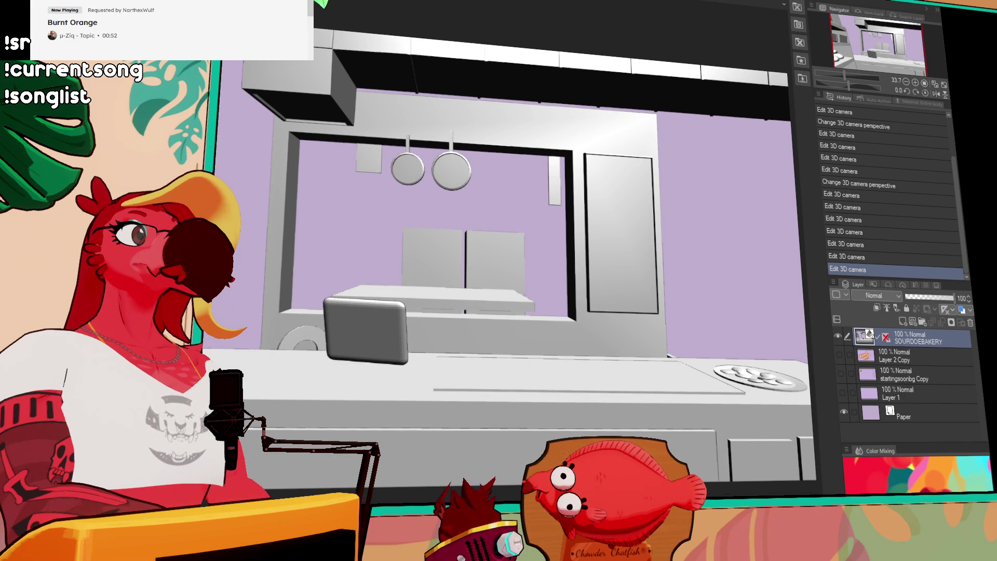
left_click_drag(506, 233, 482, 249)
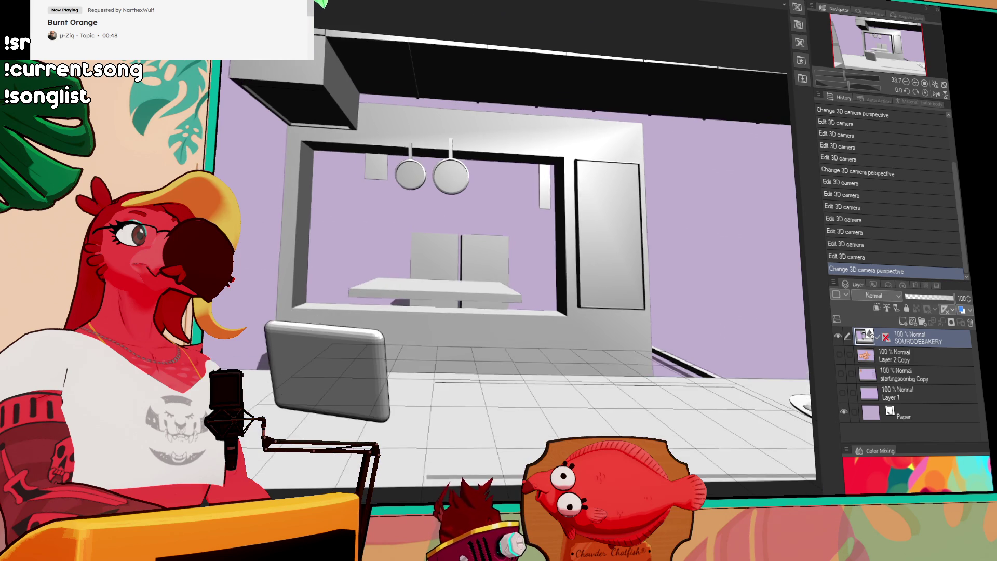
left_click_drag(507, 234, 515, 265)
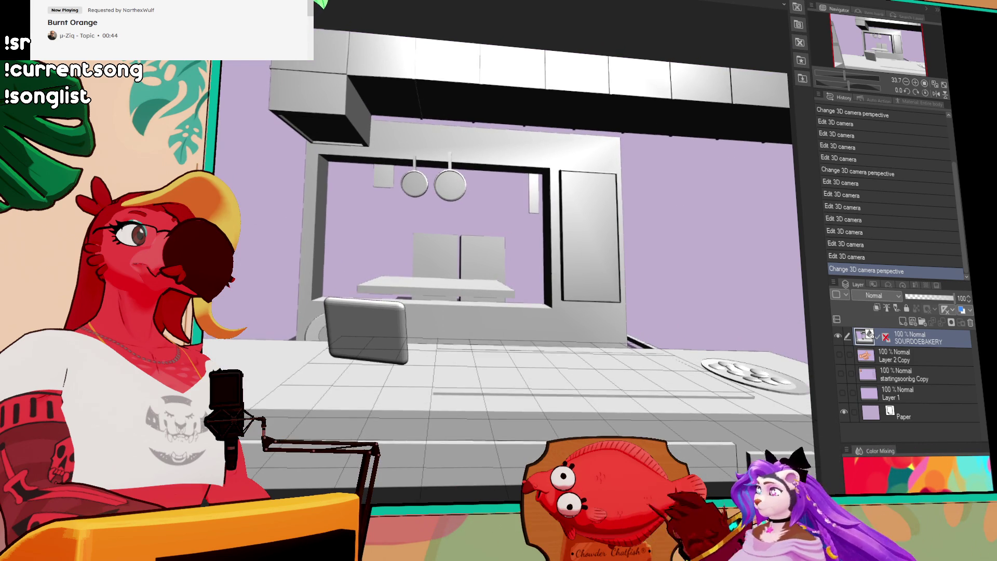
mouse_move(514, 264)
left_mouse_down()
mouse_move(514, 250)
mouse_move(514, 298)
left_mouse_up()
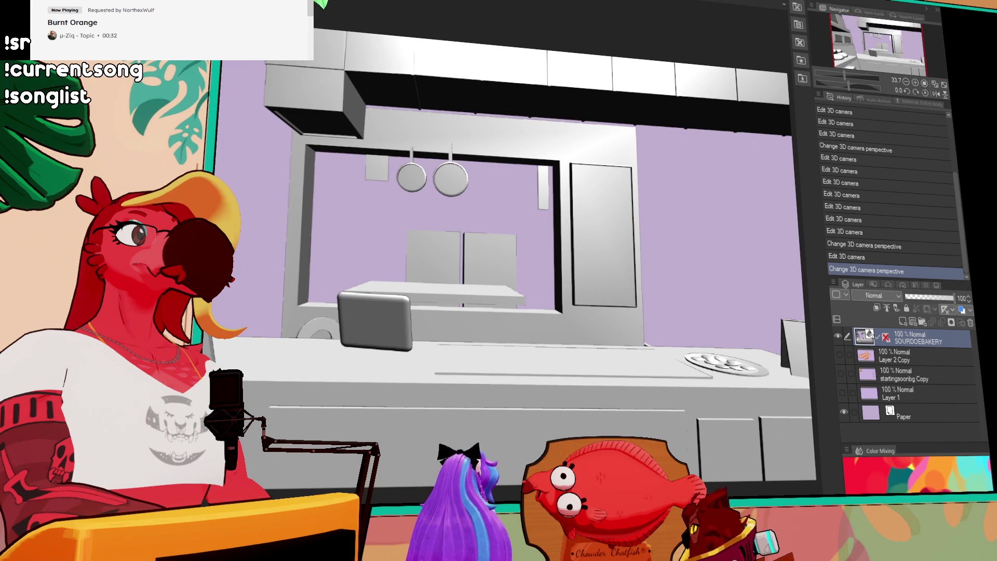
left_click_drag(514, 299, 518, 305)
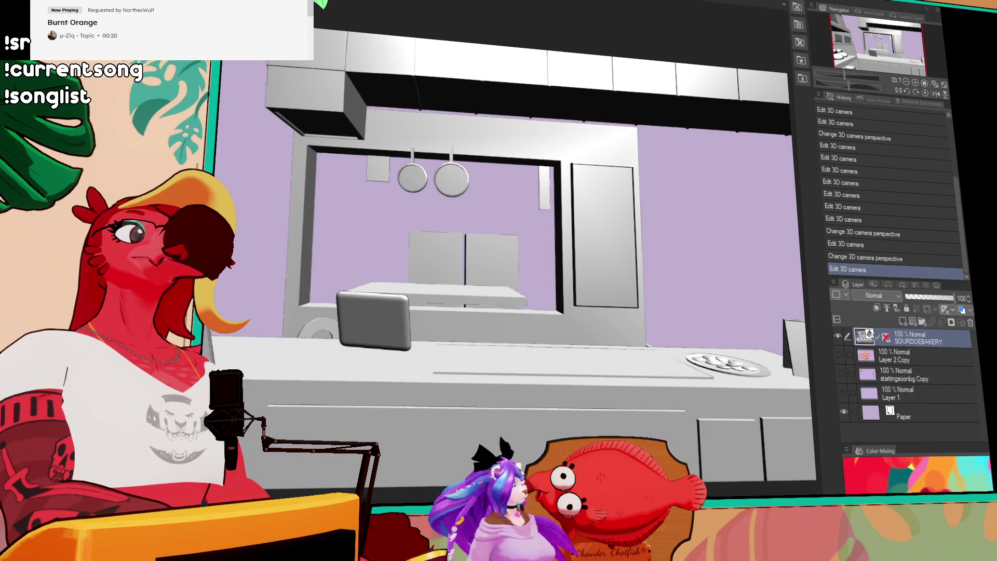
mouse_move(519, 304)
left_mouse_down()
mouse_move(511, 298)
mouse_move(479, 360)
left_mouse_up()
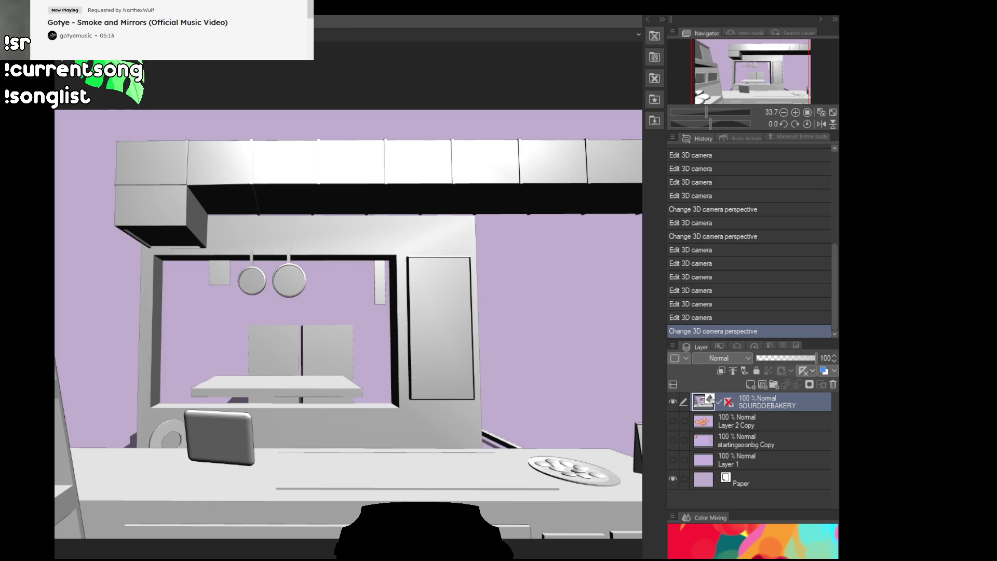
- Cycle through the open documents to reach the kangaroo bakery character sprites
key("ctrl+Tab")
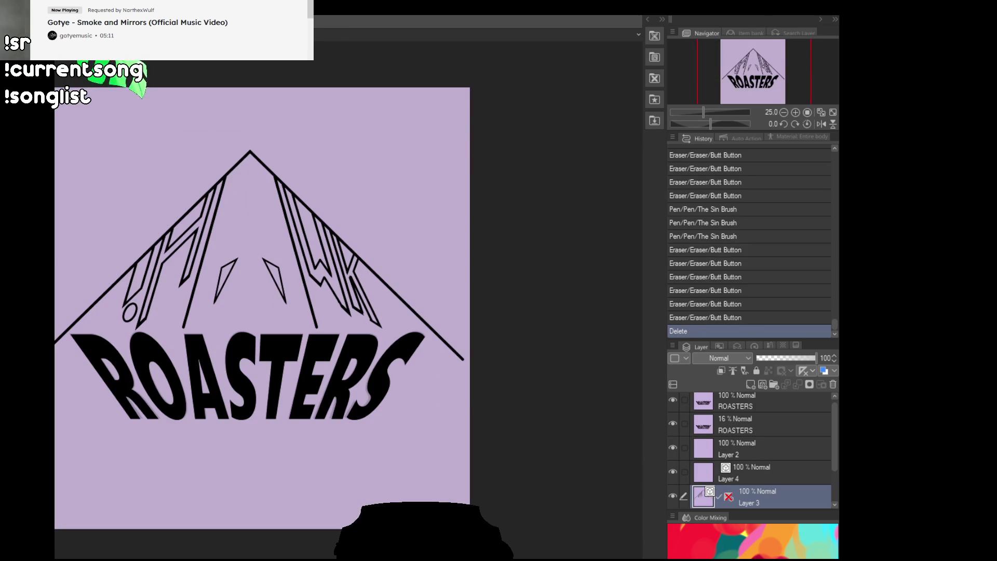
key("ctrl+Tab")
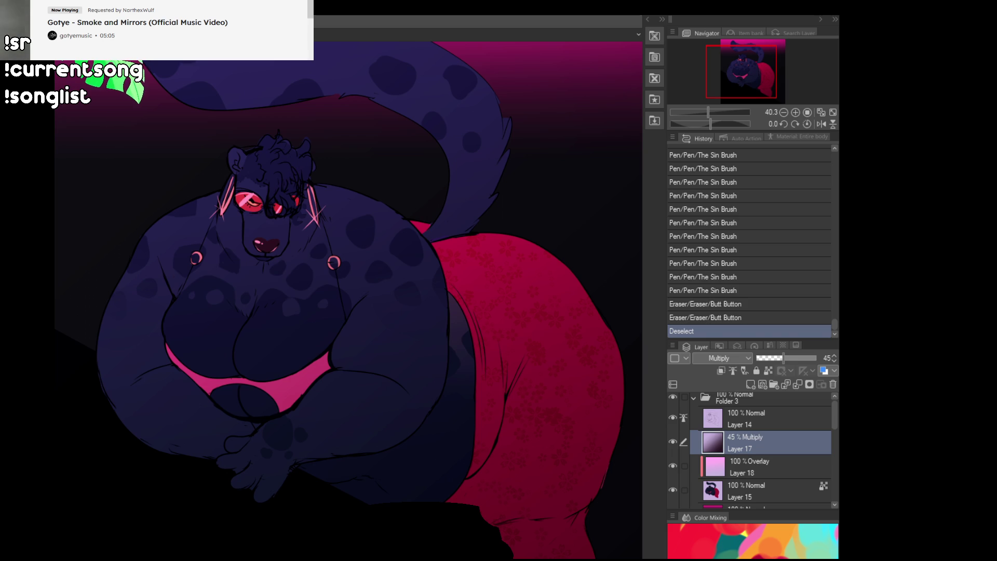
key("ctrl+Tab")
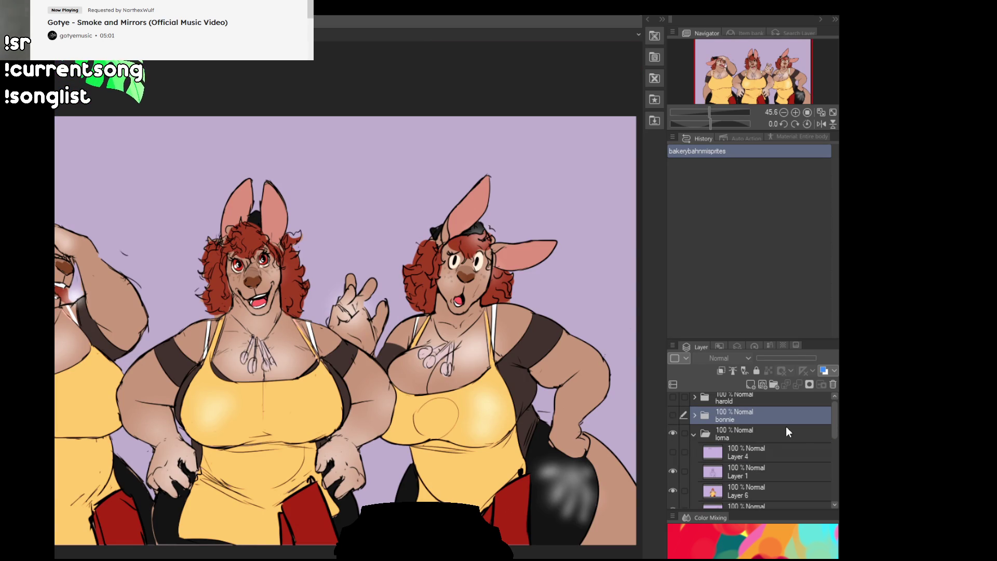
- Select the character's artwork layer inside its folder and copy its contents
left_click(747, 449)
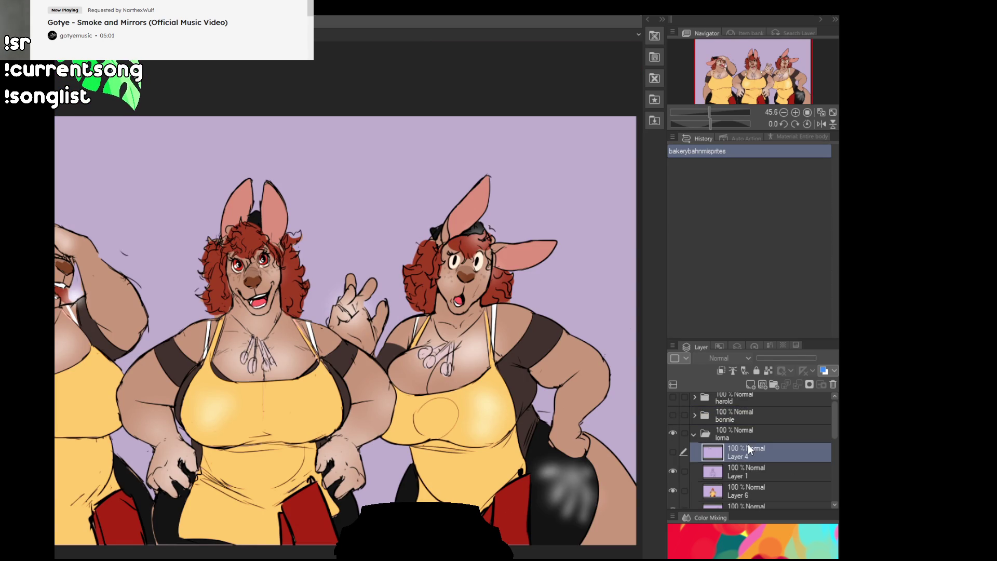
left_click(742, 477)
key("ctrl+e")
key("ctrl+a")
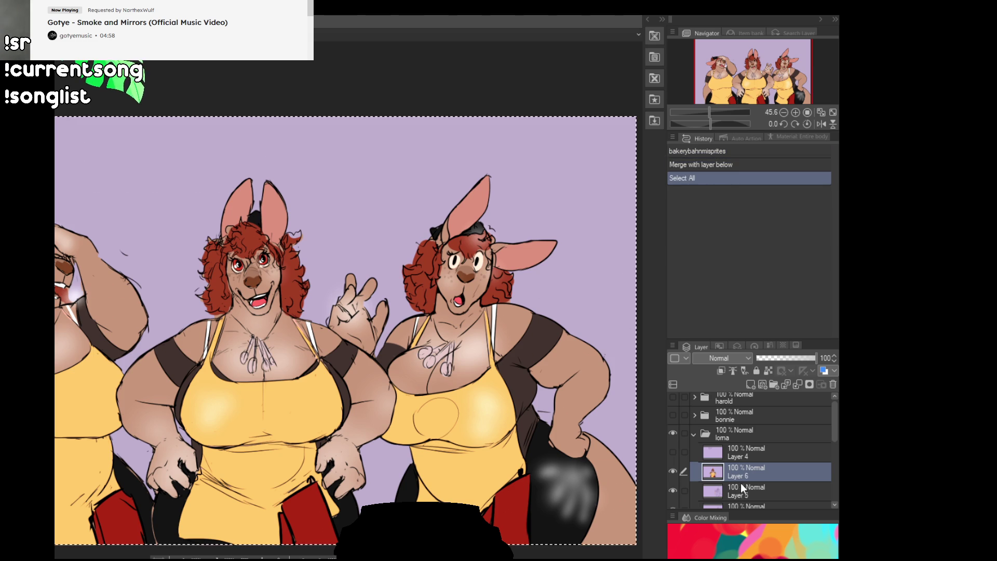
key("ctrl+z")
key("ctrl+z")
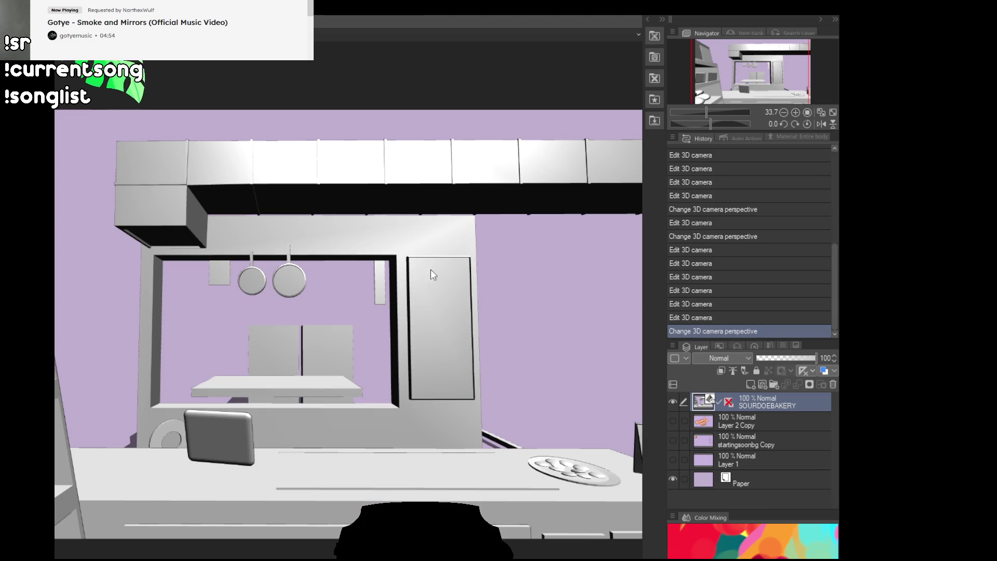
- Paste the character above the chosen layer and commit it enlarged over the counter centre
left_click(752, 415)
left_click(758, 398)
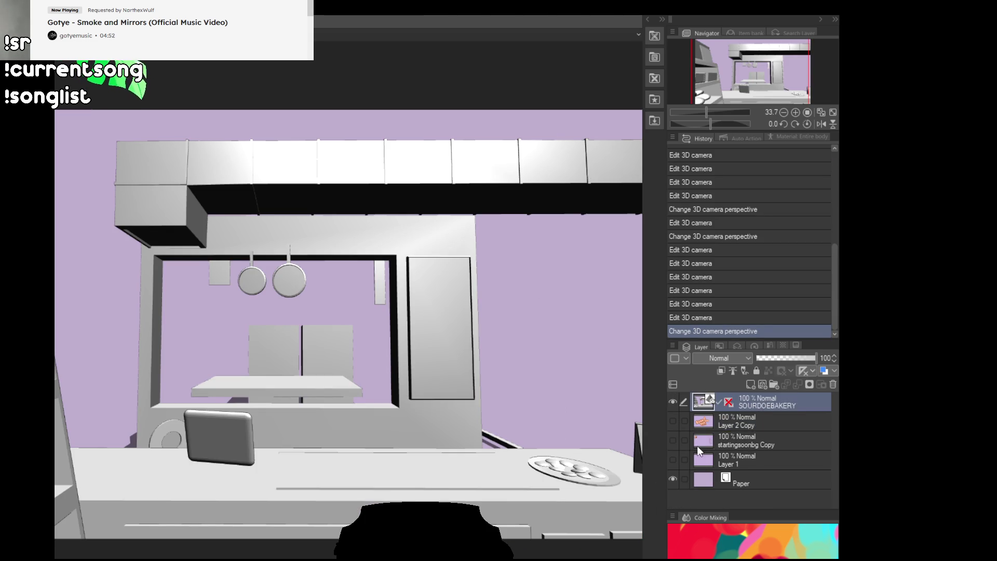
key("ctrl+v")
left_click_drag(367, 392, 352, 454)
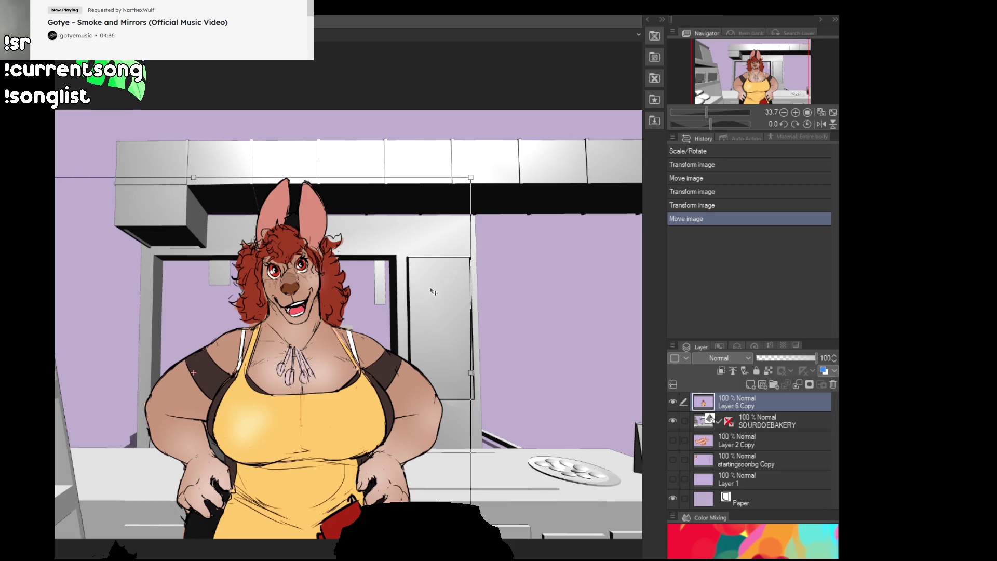
key("Return")
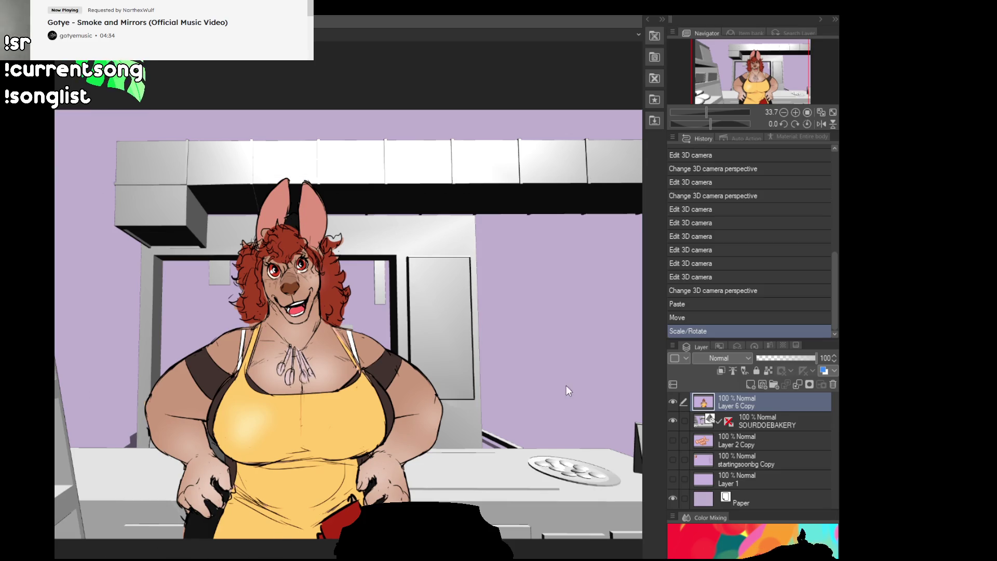
- Nudge the character into place over the counter and fade its layer to 33% opacity
left_click_drag(383, 362, 358, 379)
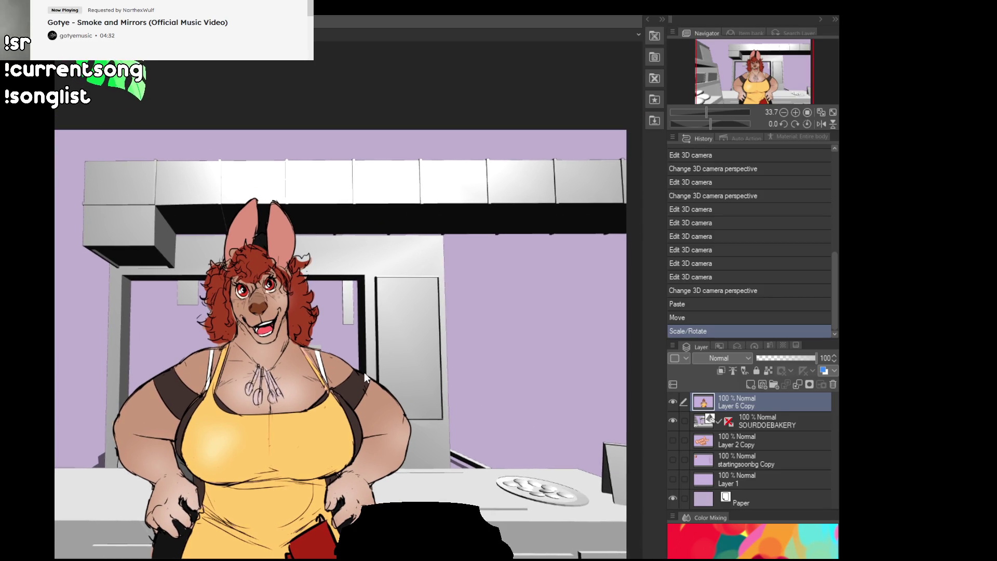
left_click_drag(553, 347, 545, 348)
left_click_drag(794, 360, 777, 361)
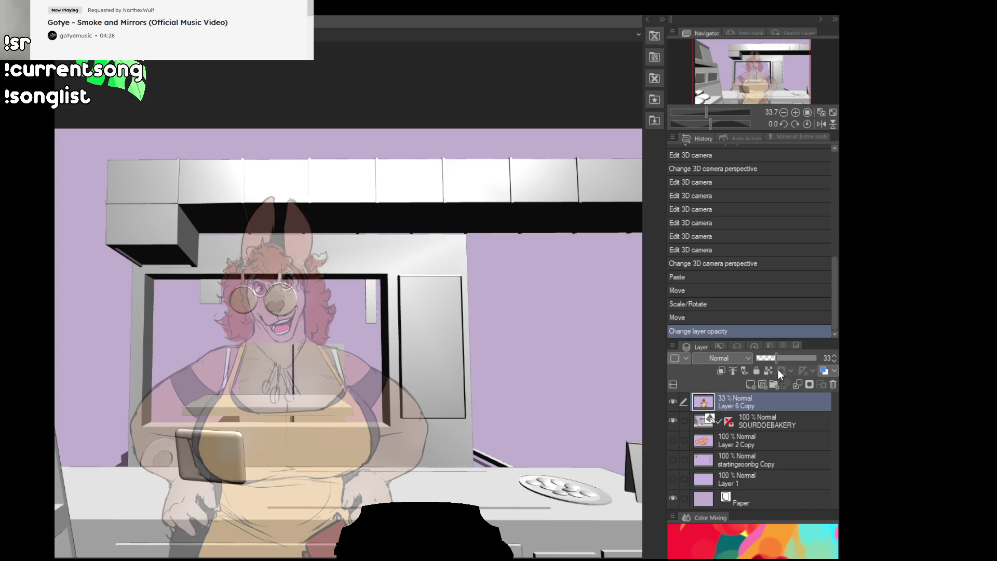
- On the SOURDOEBAKERY 3D layer, move and turn the camera so the service window frames behind the character
left_click(789, 424)
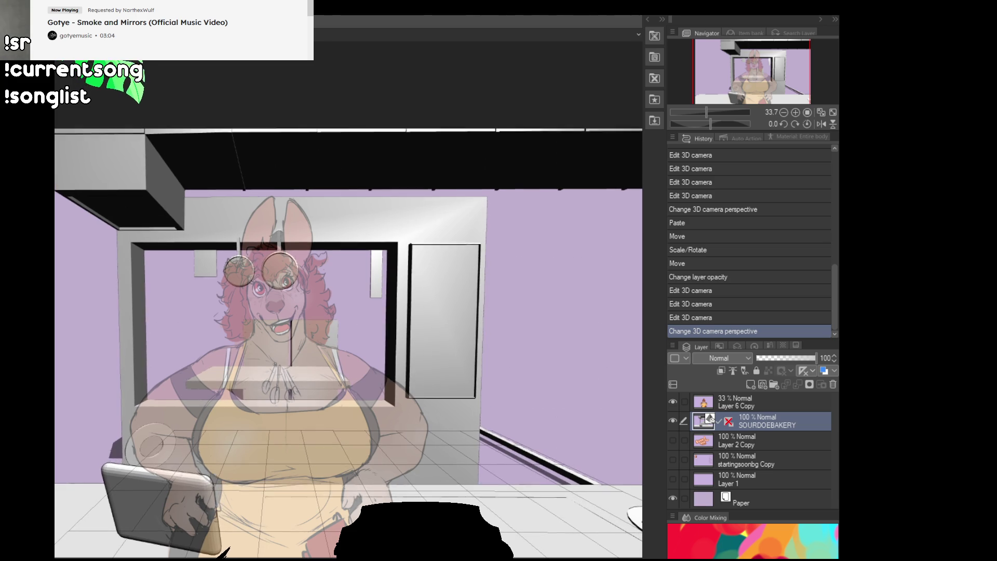
mouse_move(227, 550)
left_mouse_down()
mouse_move(239, 555)
mouse_move(224, 555)
left_mouse_up()
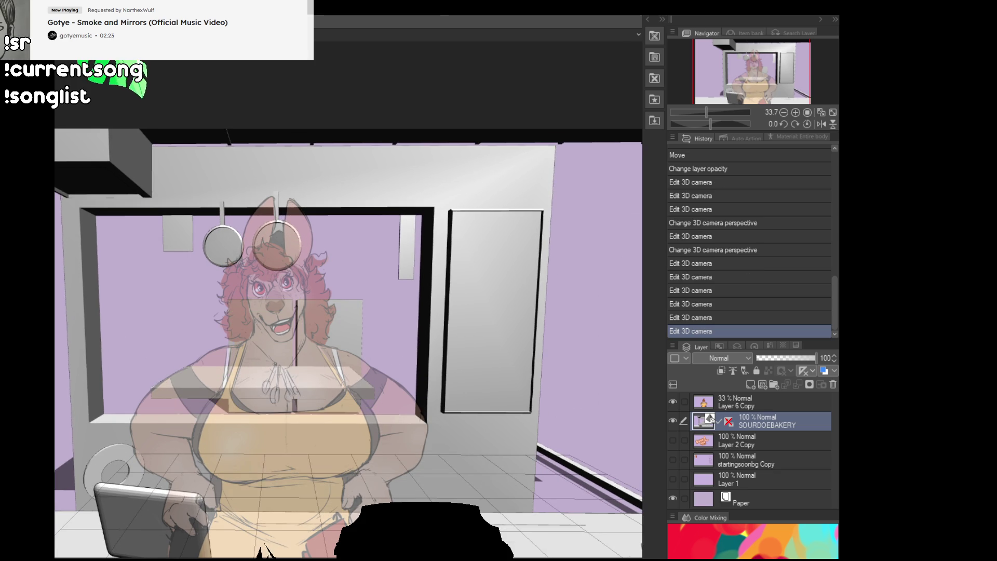
left_click_drag(237, 551, 243, 550)
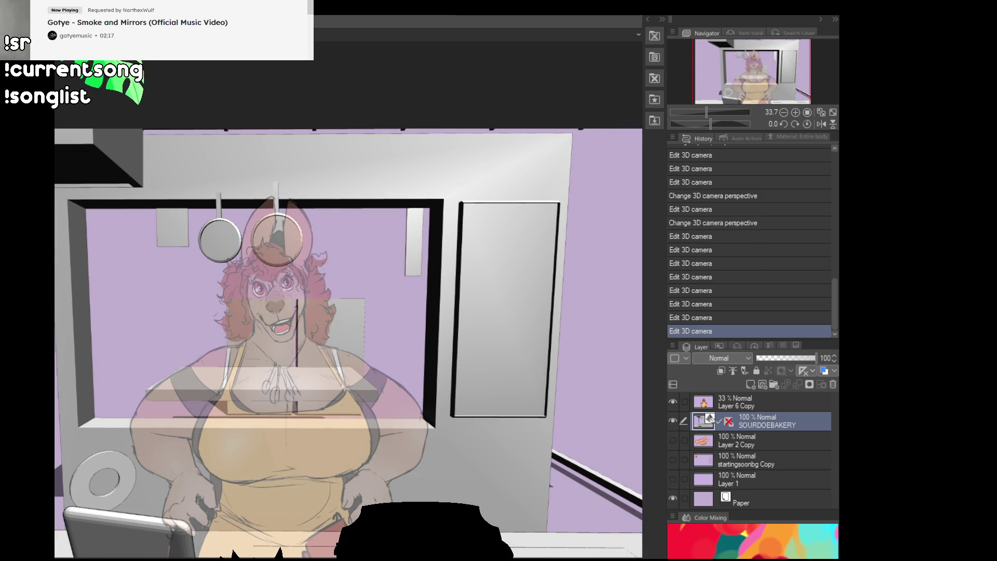
left_click_drag(234, 552, 241, 555)
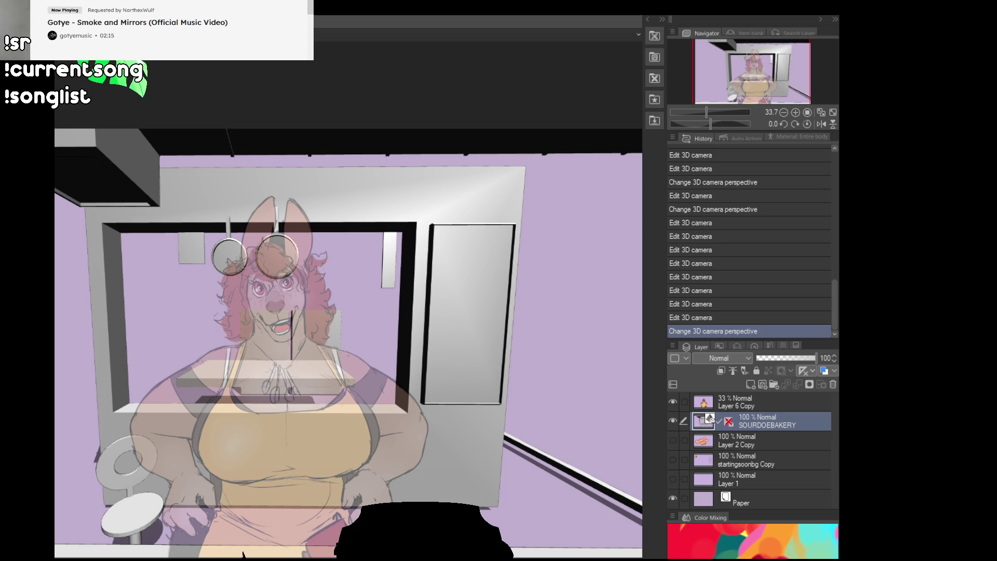
left_click_drag(263, 552, 264, 552)
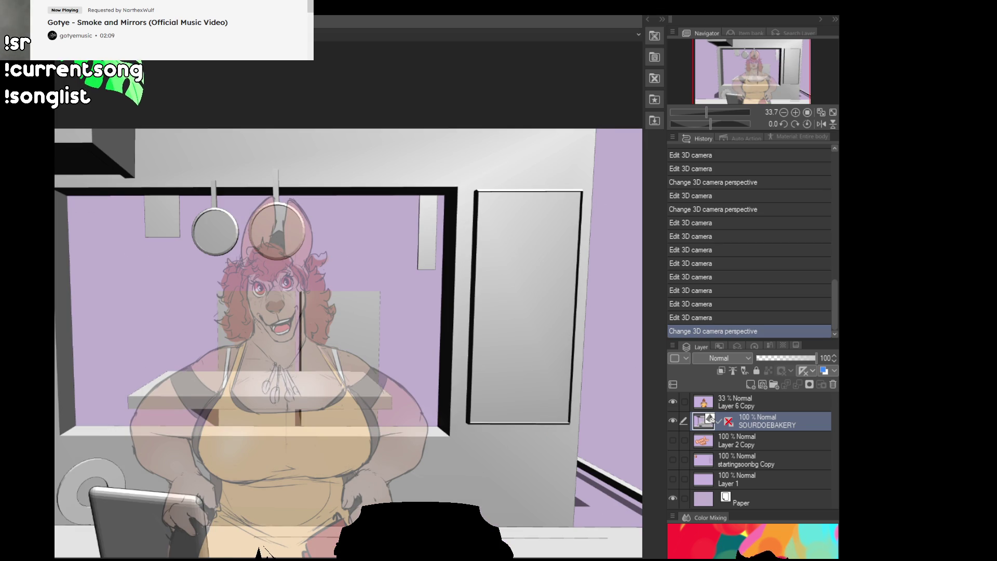
left_click_drag(263, 552, 255, 552)
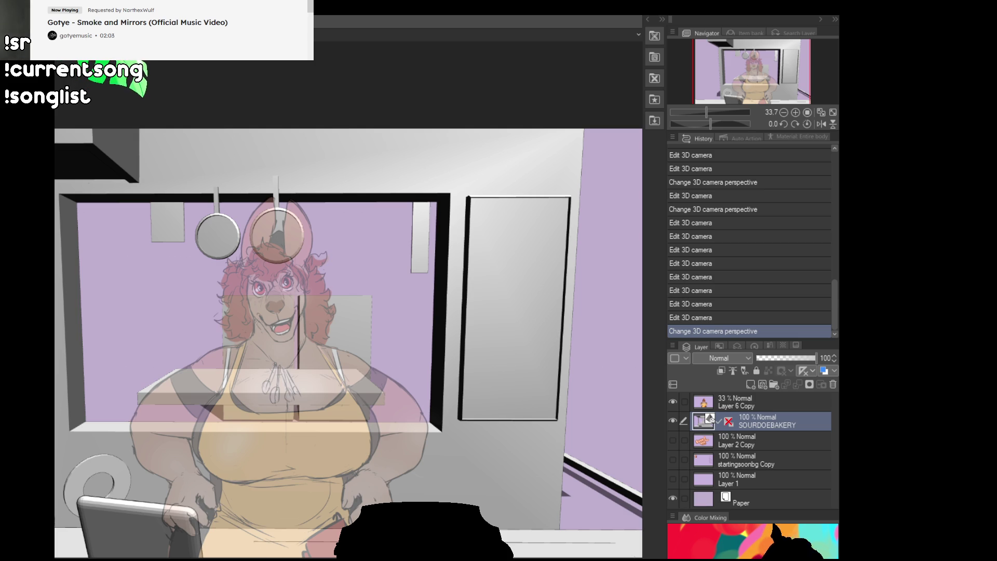
- Move the faded character layer slightly down and left to settle it over the counter
left_click(701, 404)
left_click_drag(471, 449, 469, 457)
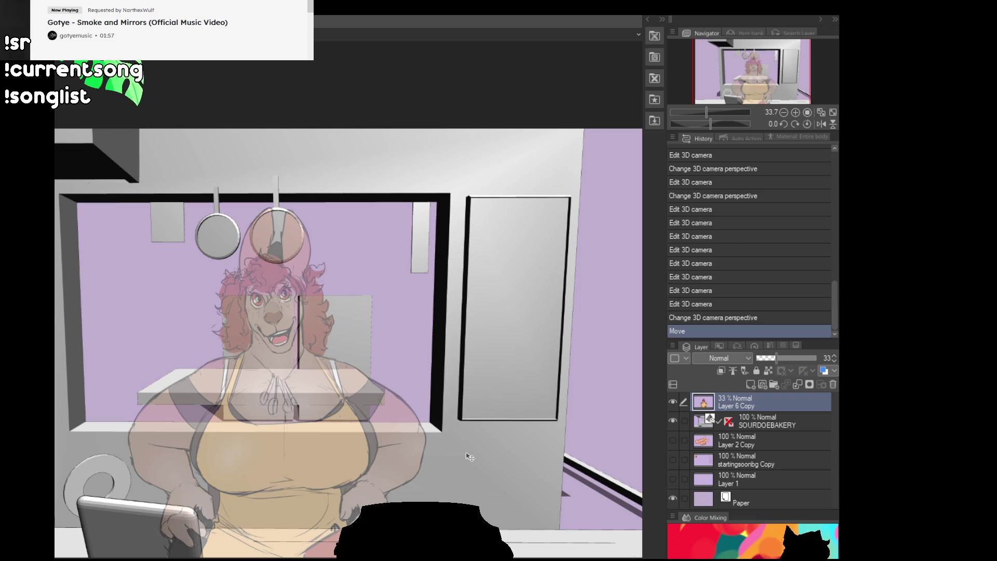
left_click_drag(355, 493, 373, 459)
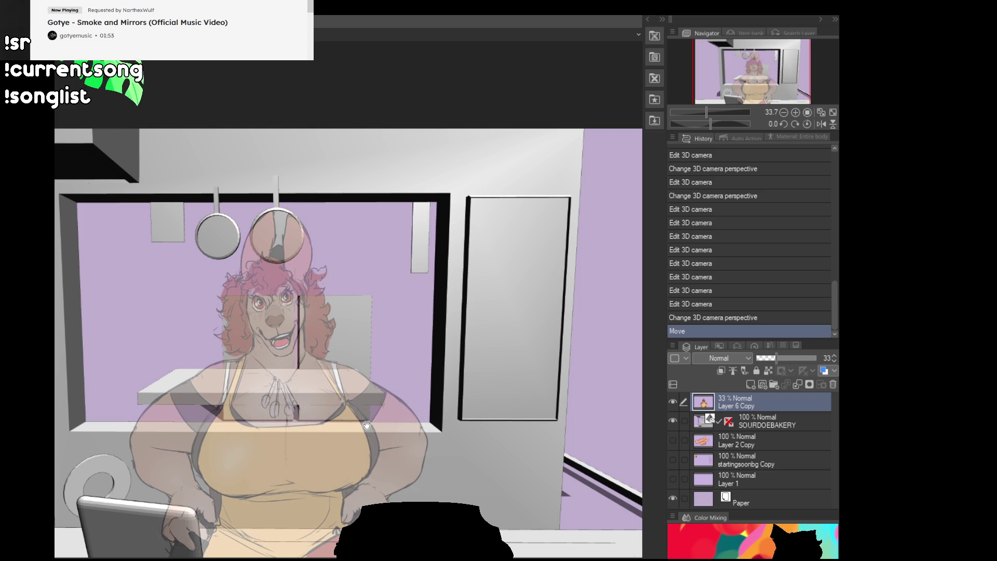
scroll(351, 443, "down", 1)
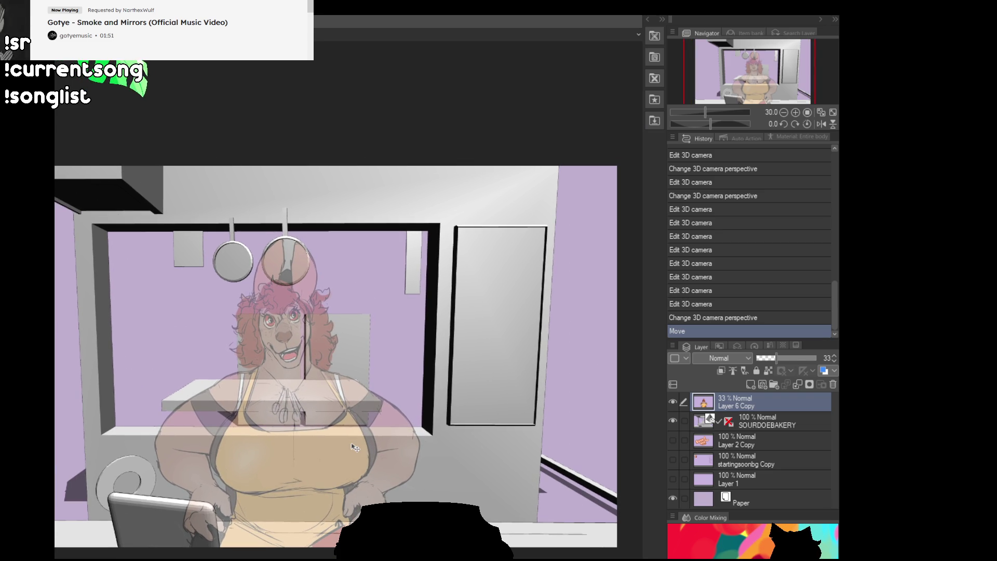
left_click_drag(333, 441, 322, 446)
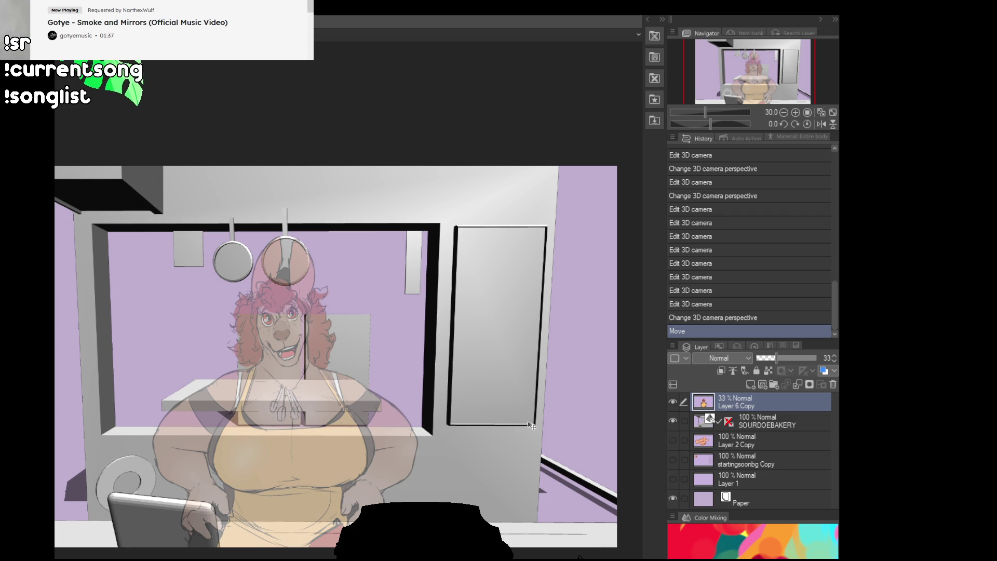
- Review the composition on a full canvas with the panels toggled, then return to Blender
left_click_drag(337, 182, 500, 354)
key("Tab")
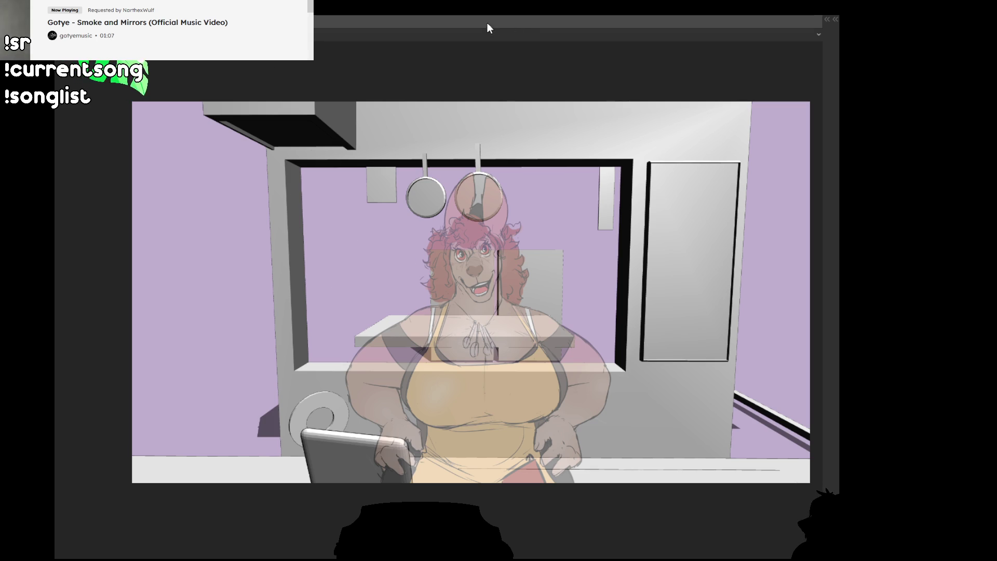
left_click_drag(577, 192, 473, 247)
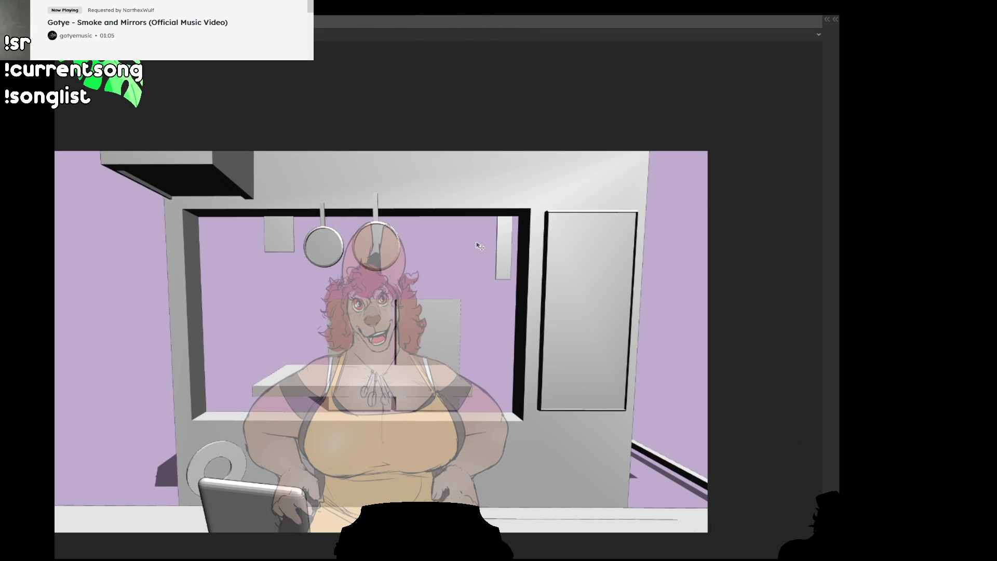
key("Tab")
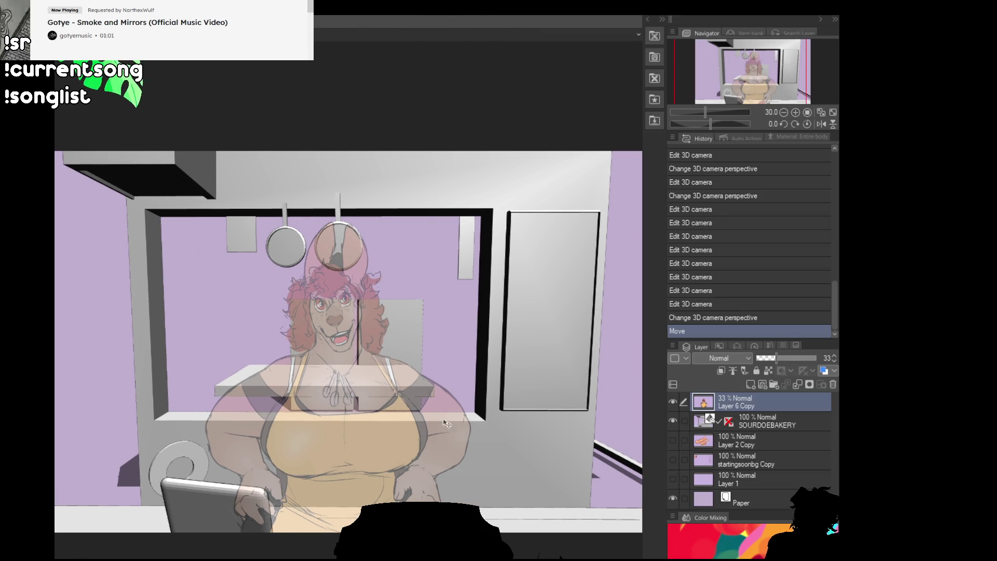
left_click_drag(479, 397, 375, 389)
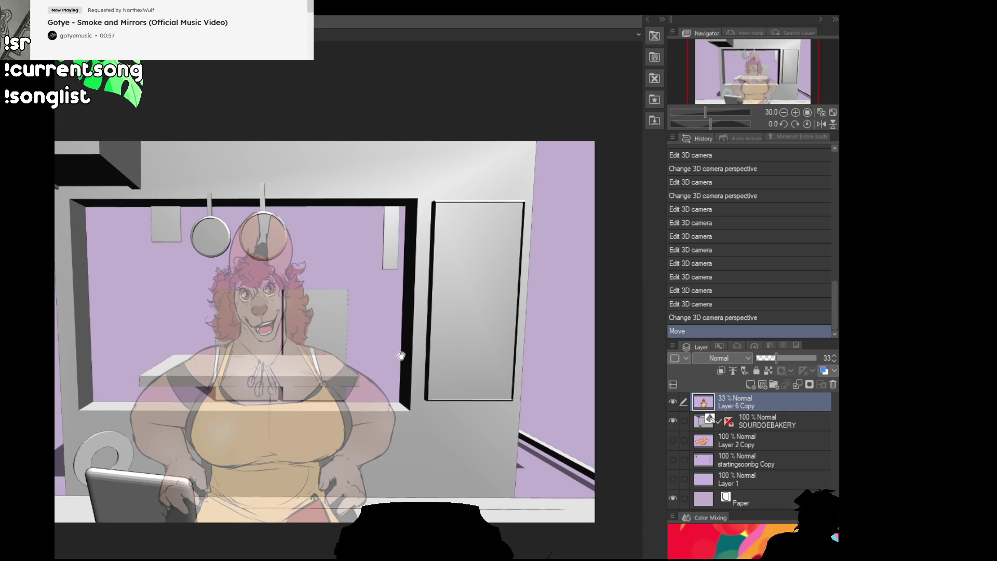
key("Tab")
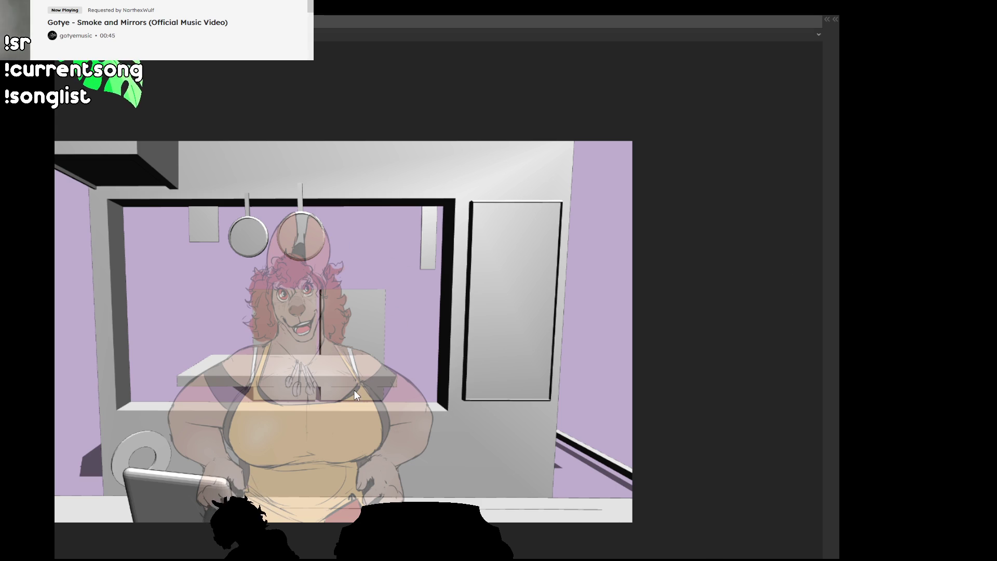
key("Escape")
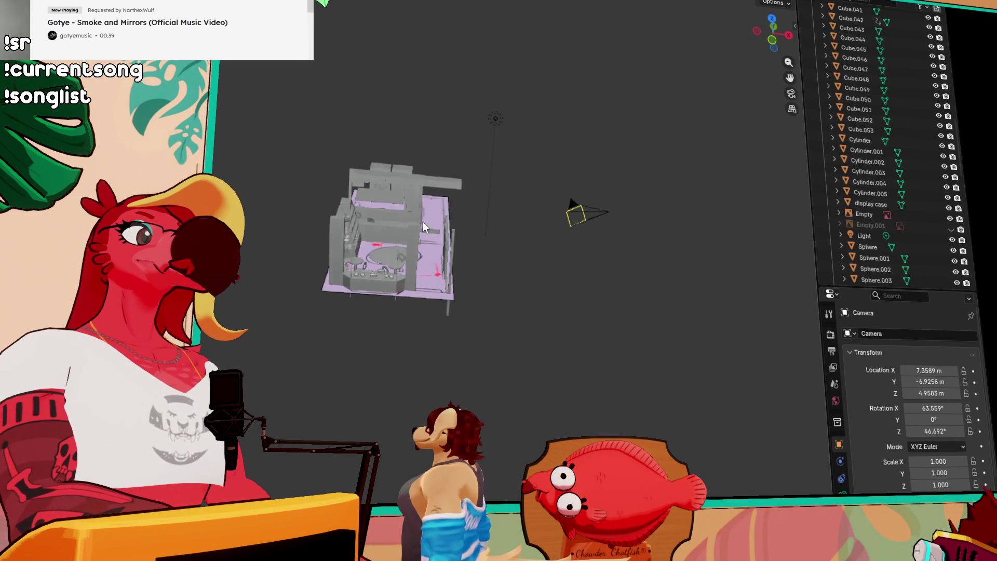
scroll(394, 210, "up", 5)
scroll(510, 137, "up", 2)
- Orbit the viewport to look inside the bakery at the shelves, hanging pans and stool
mouse_move(510, 137)
left_mouse_down()
mouse_move(368, 185)
mouse_move(368, 204)
mouse_move(318, 278)
mouse_move(479, 237)
mouse_move(601, 167)
mouse_move(452, 200)
mouse_move(386, 202)
mouse_move(447, 205)
mouse_move(374, 205)
mouse_move(412, 238)
mouse_move(430, 220)
mouse_move(355, 274)
mouse_move(445, 268)
left_mouse_up()
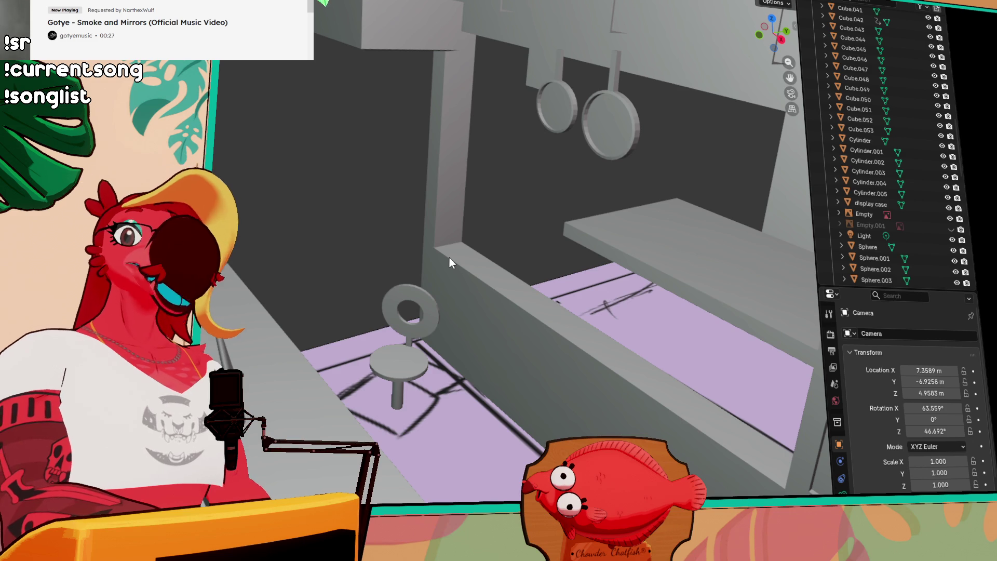
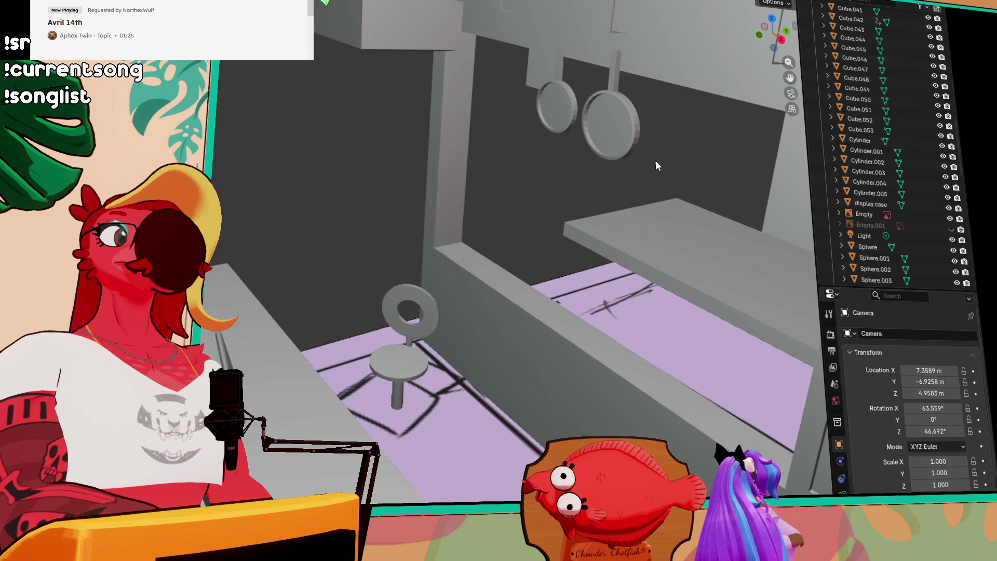
- Duplicate the cabinet door panel into Cube.054 and slide the copy right and forward
left_click_drag(657, 163, 671, 152)
mouse_move(803, 268)
left_mouse_down()
mouse_move(607, 354)
mouse_move(412, 223)
left_mouse_up()
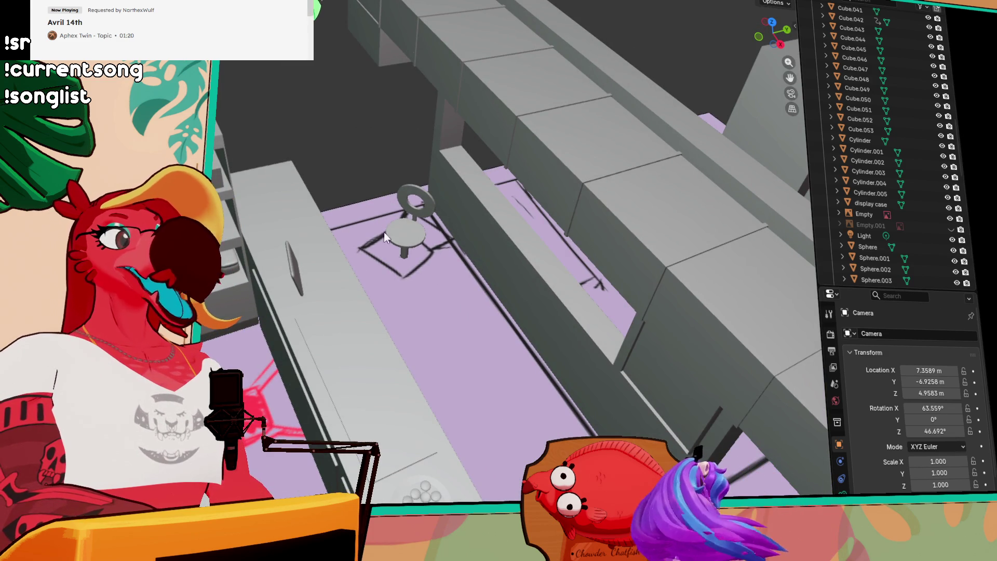
mouse_move(418, 259)
left_mouse_down()
mouse_move(458, 242)
mouse_move(304, 263)
mouse_move(413, 198)
left_mouse_up()
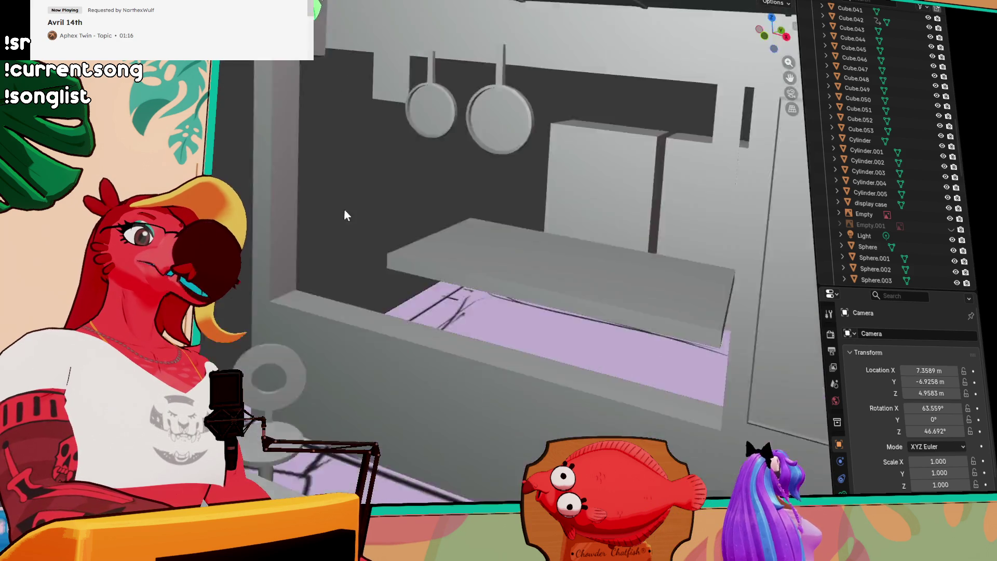
left_click_drag(412, 198, 492, 229)
left_click(425, 232)
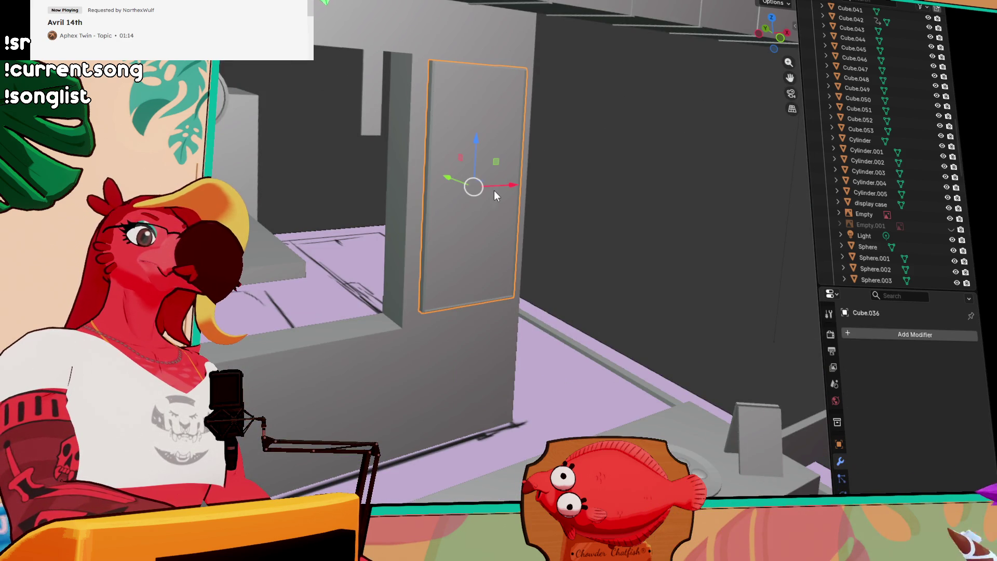
key("shift+d")
key("Escape")
left_click_drag(462, 181, 532, 201)
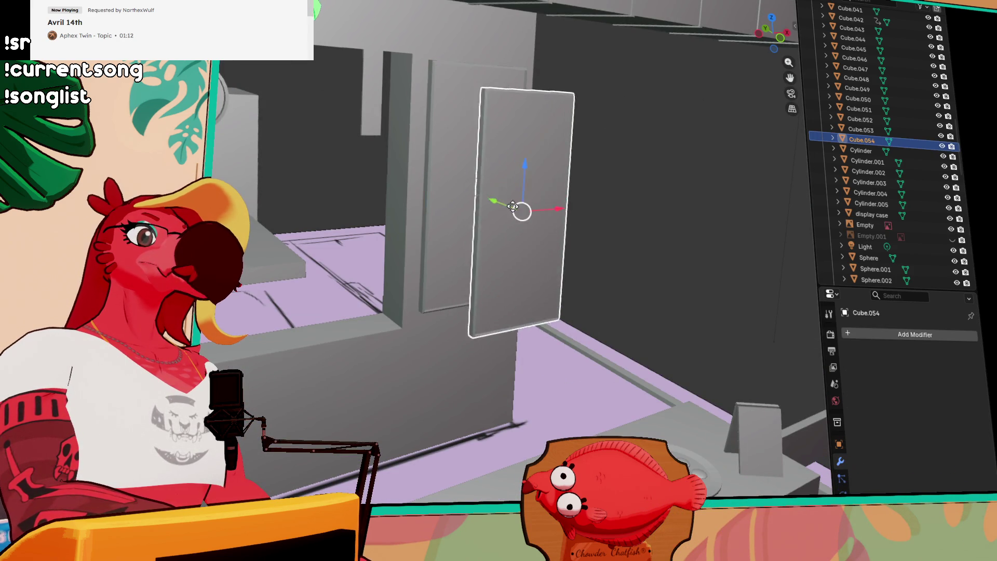
- Rotate the copied panel about its vertical axis and stand it upright in its new position
key("shift+space")
key("r")
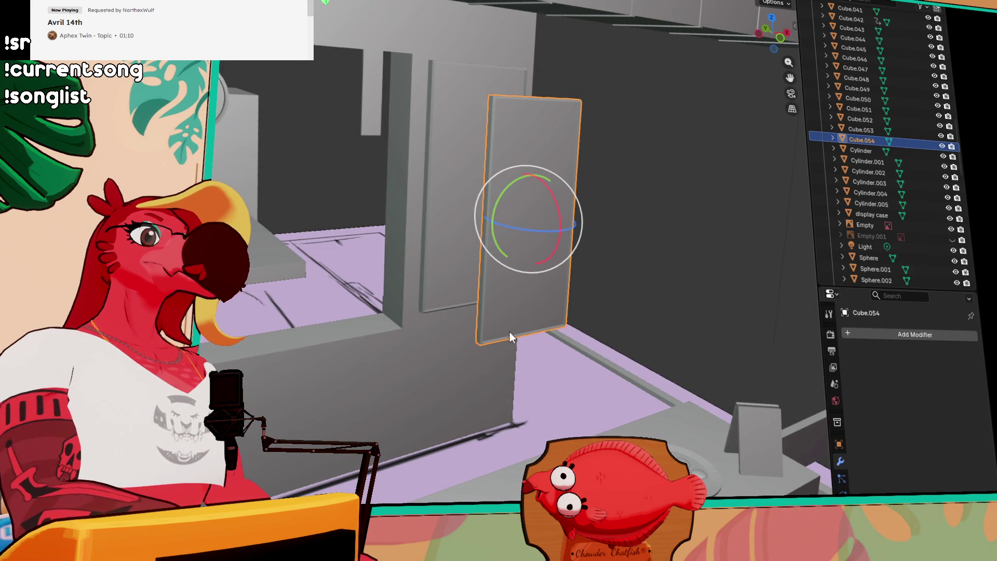
mouse_move(543, 231)
left_mouse_down()
mouse_move(655, 239)
mouse_move(732, 86)
left_mouse_up()
left_click(771, 17)
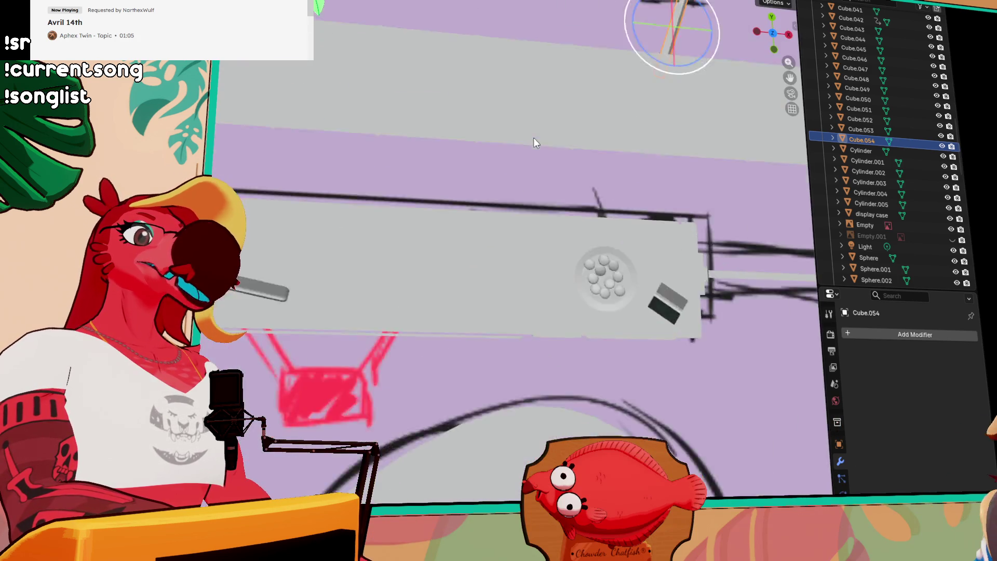
left_click_drag(554, 173, 562, 168)
scroll(562, 168, "up", 3)
mouse_move(438, 268)
left_mouse_down()
mouse_move(529, 208)
mouse_move(536, 137)
mouse_move(449, 256)
left_mouse_up()
key("KP_7")
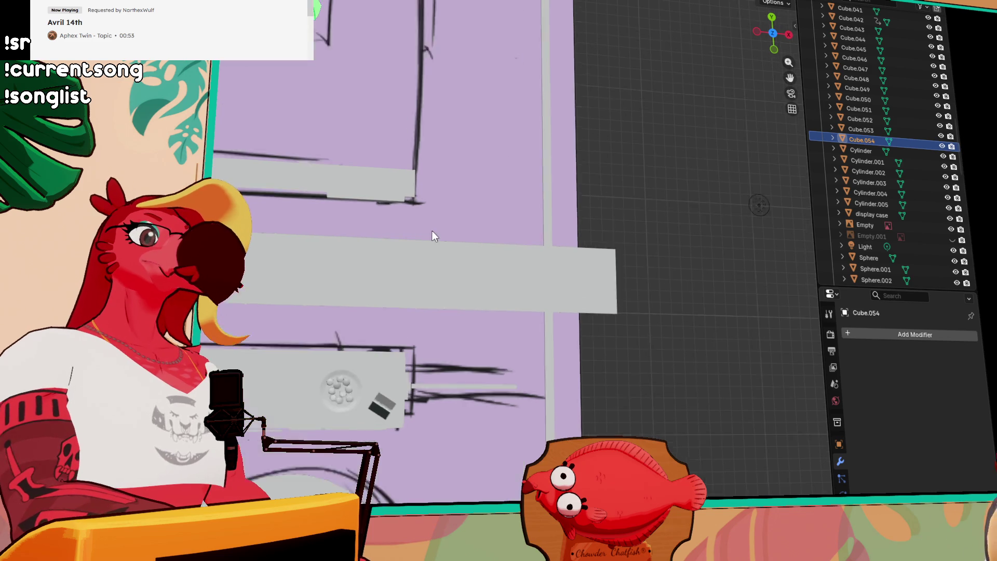
left_click_drag(432, 231, 521, 198)
left_click_drag(496, 336, 490, 170)
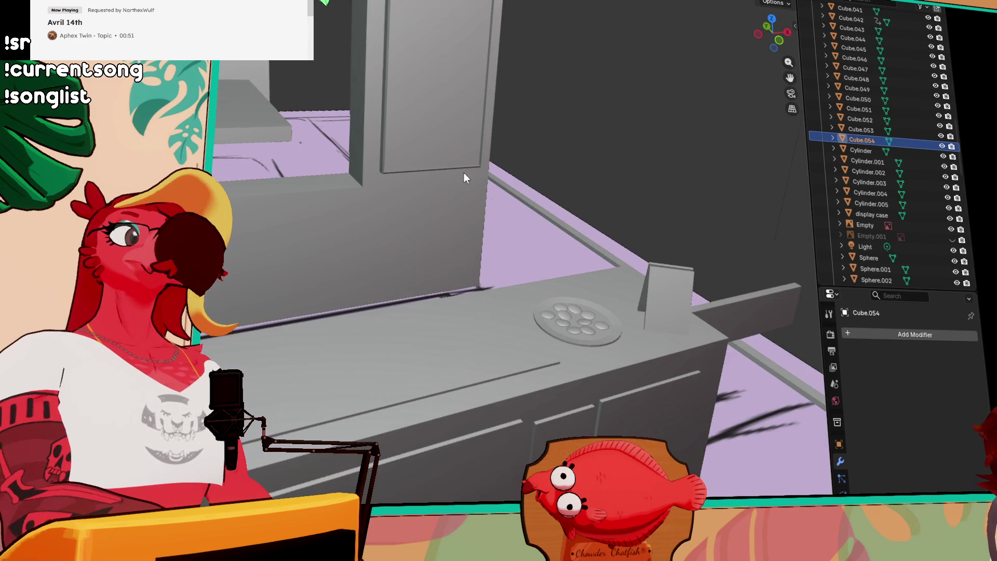
mouse_move(718, 220)
left_mouse_down()
mouse_move(660, 244)
mouse_move(634, 242)
mouse_move(578, 204)
mouse_move(667, 227)
mouse_move(517, 305)
left_mouse_up()
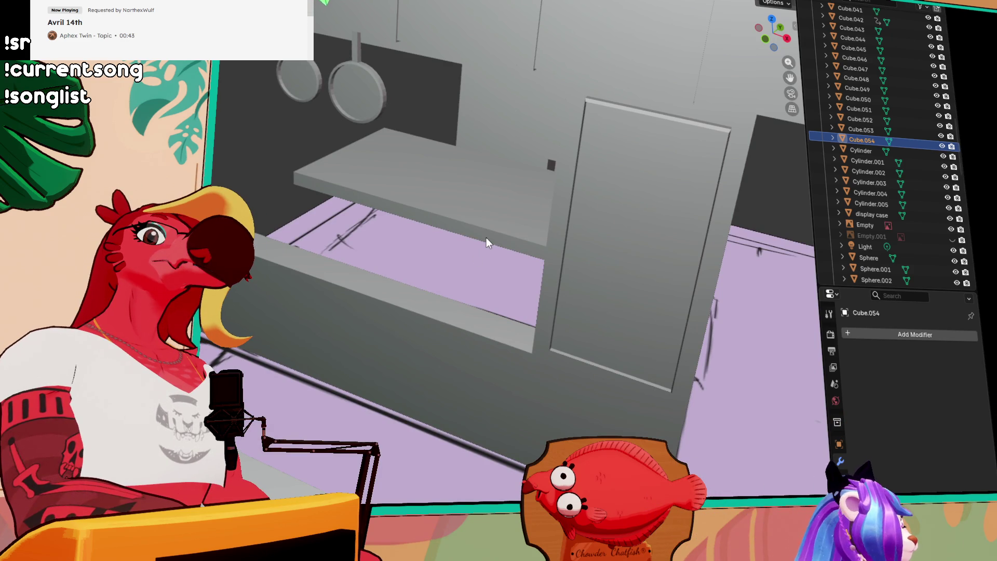
left_click_drag(458, 276, 473, 232)
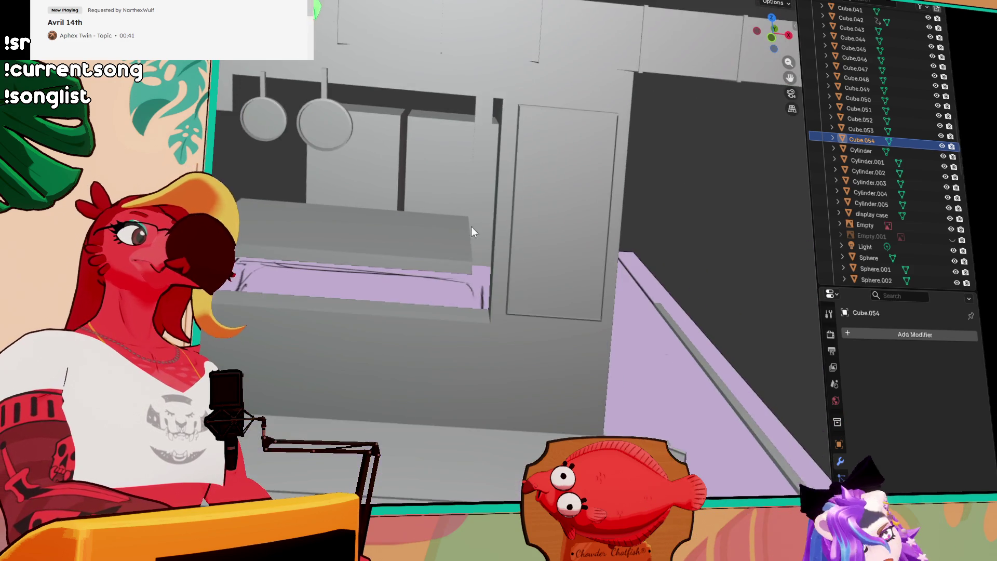
scroll(473, 232, "up", 2)
scroll(410, 194, "up", 2)
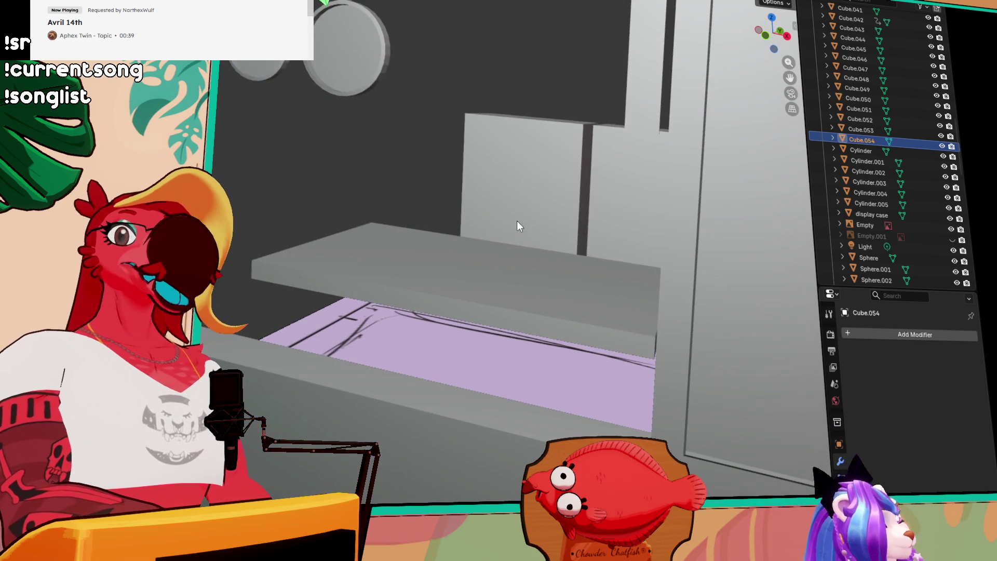
scroll(513, 226, "down", 2)
scroll(627, 268, "up", 3)
mouse_move(449, 367)
left_mouse_down()
mouse_move(367, 379)
mouse_move(590, 369)
mouse_move(489, 395)
left_mouse_up()
mouse_move(464, 324)
left_mouse_down()
mouse_move(519, 391)
mouse_move(518, 465)
left_mouse_up()
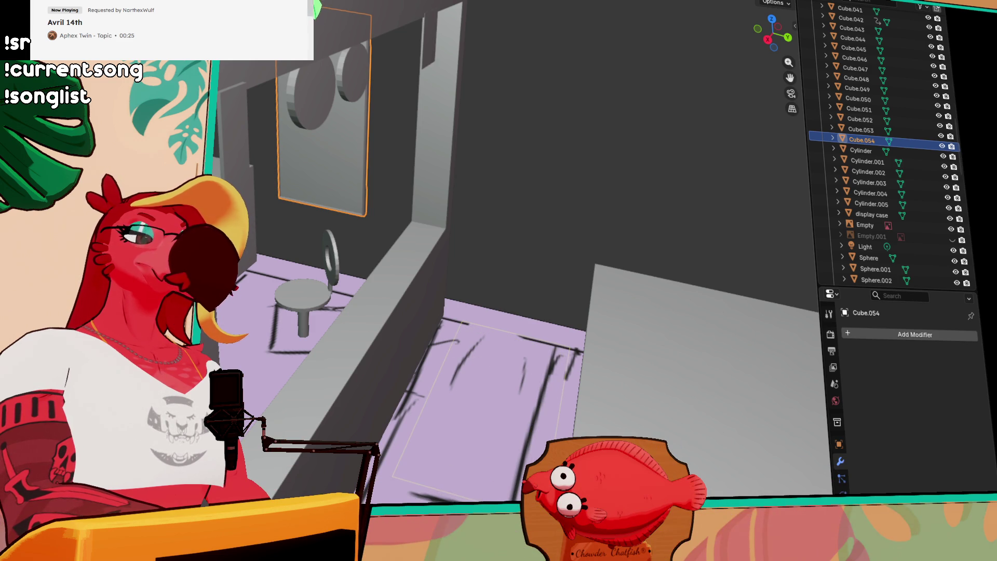
- Raise the floor-sized slab Cube.055 vertically off the floor and check it from floor level
left_click(553, 327)
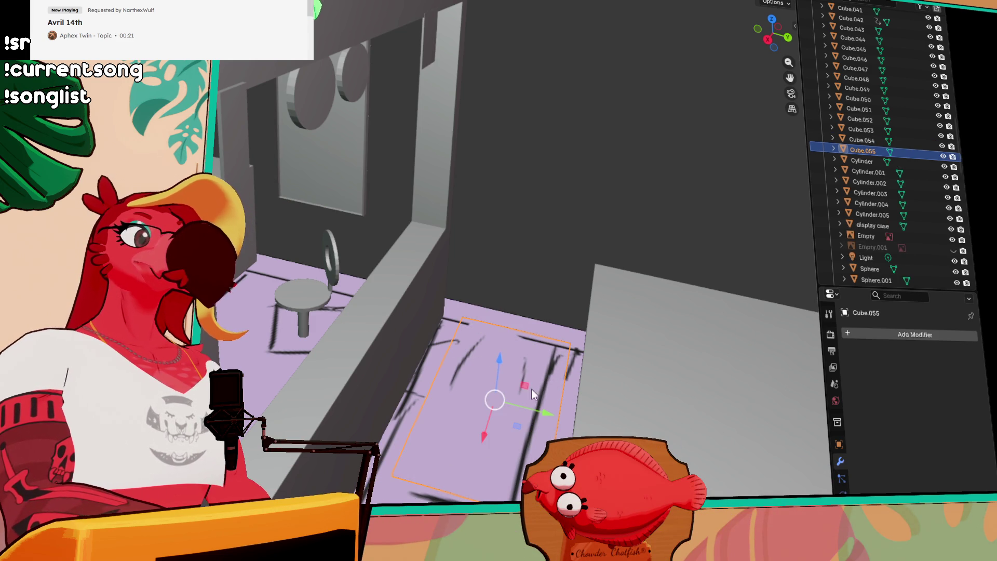
key("g")
key("z")
left_click(534, 389)
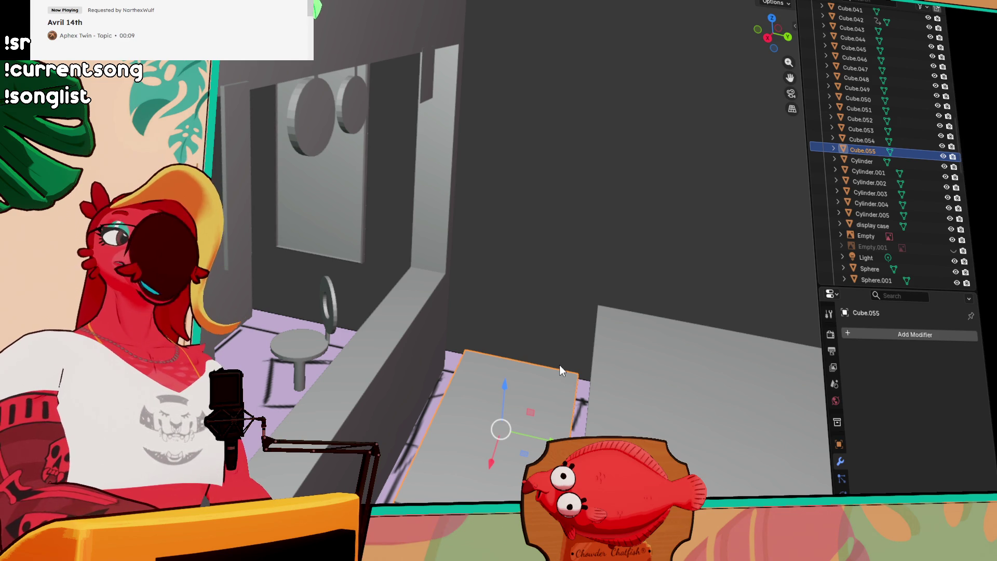
left_click_drag(559, 365, 597, 363)
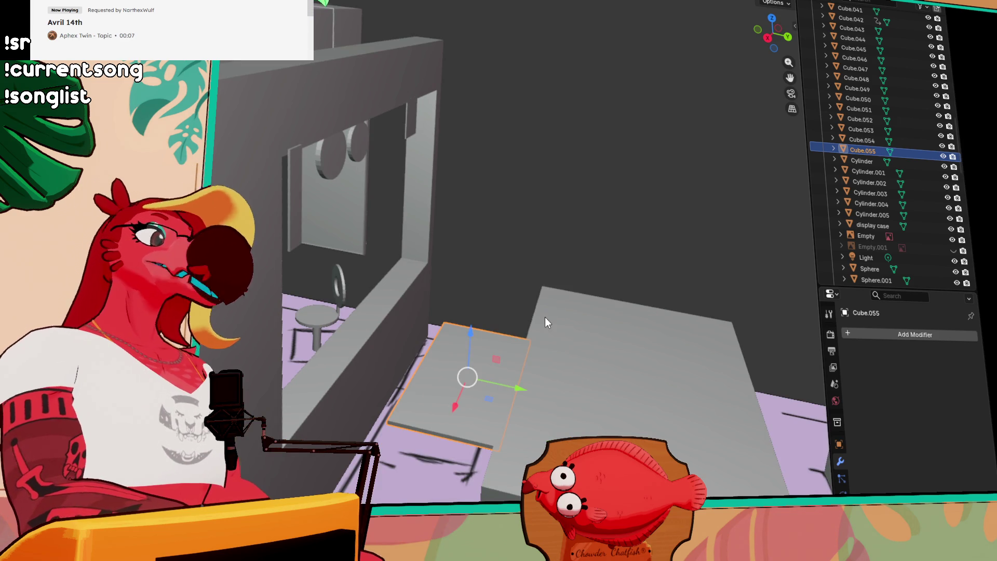
mouse_move(634, 418)
left_mouse_down()
mouse_move(518, 373)
mouse_move(535, 338)
mouse_move(484, 319)
mouse_move(483, 225)
left_mouse_up()
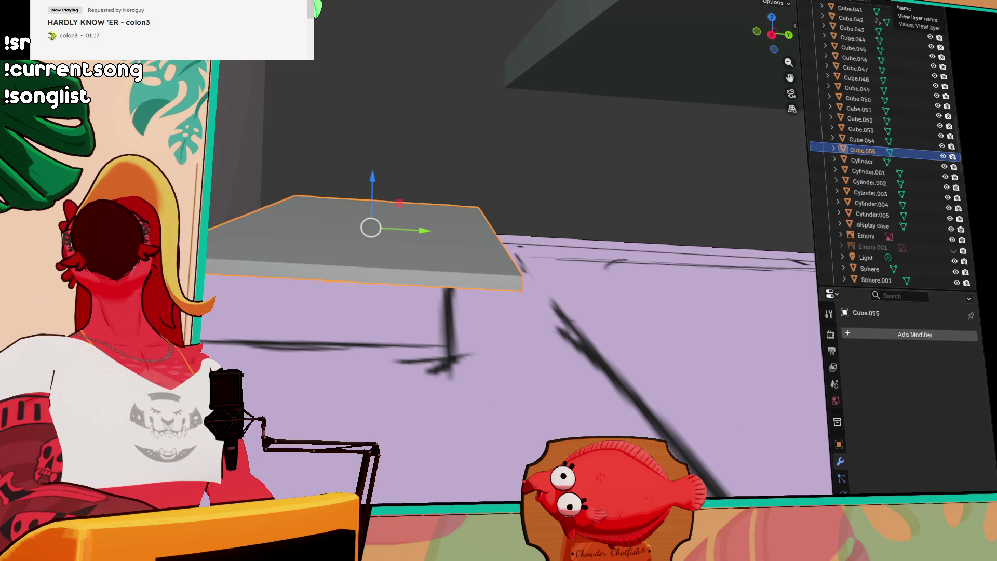
- Switch from Blender to the Clip Studio Paint window showing the toucan painting
key("alt+Tab")
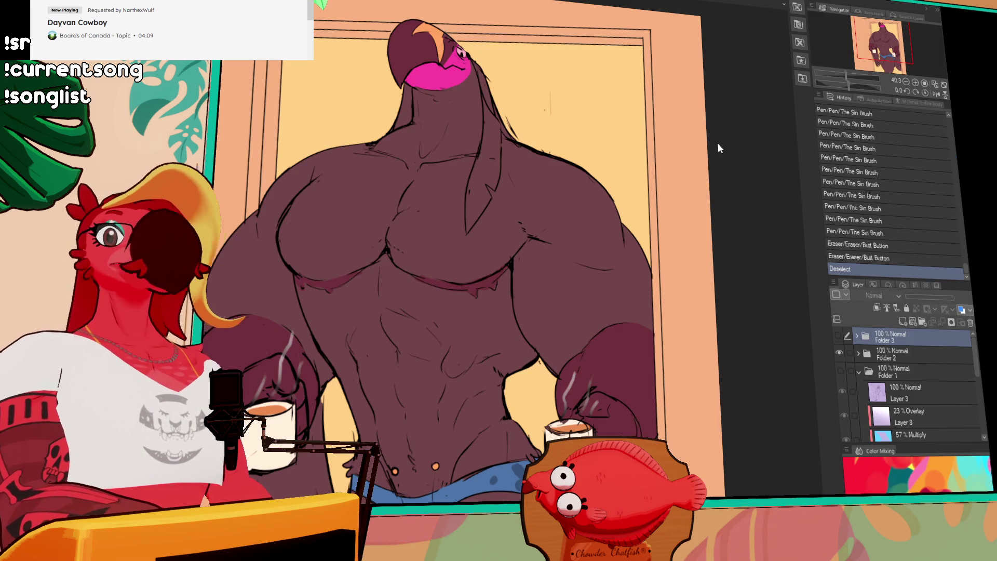
scroll(576, 242, "up", 2)
- Reveal Folder 3 in the Layer panel so the blonde dog character replaces the toucan on canvas
left_click_drag(586, 248, 598, 265)
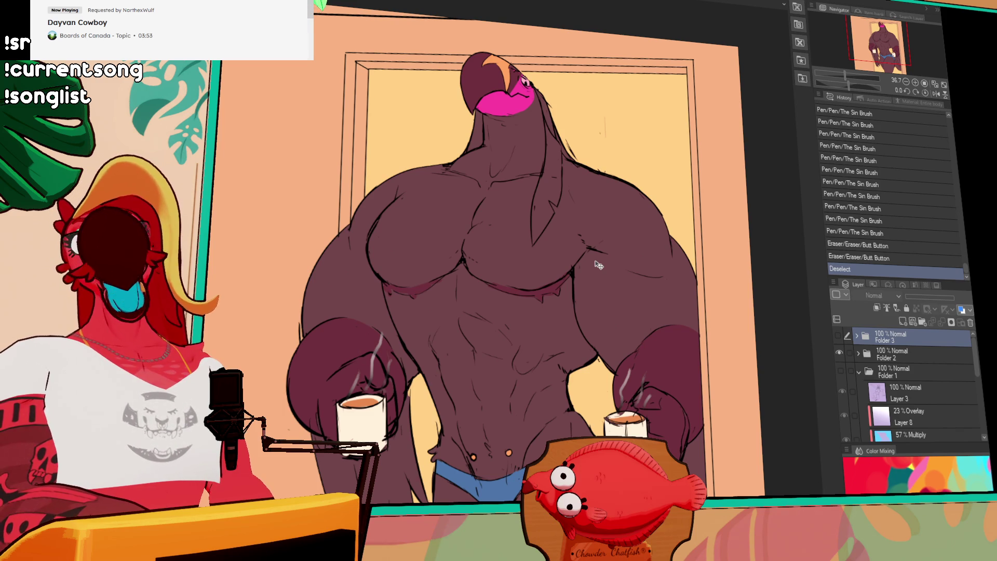
left_click(839, 335)
scroll(596, 360, "up", 2)
left_click_drag(596, 361, 663, 335)
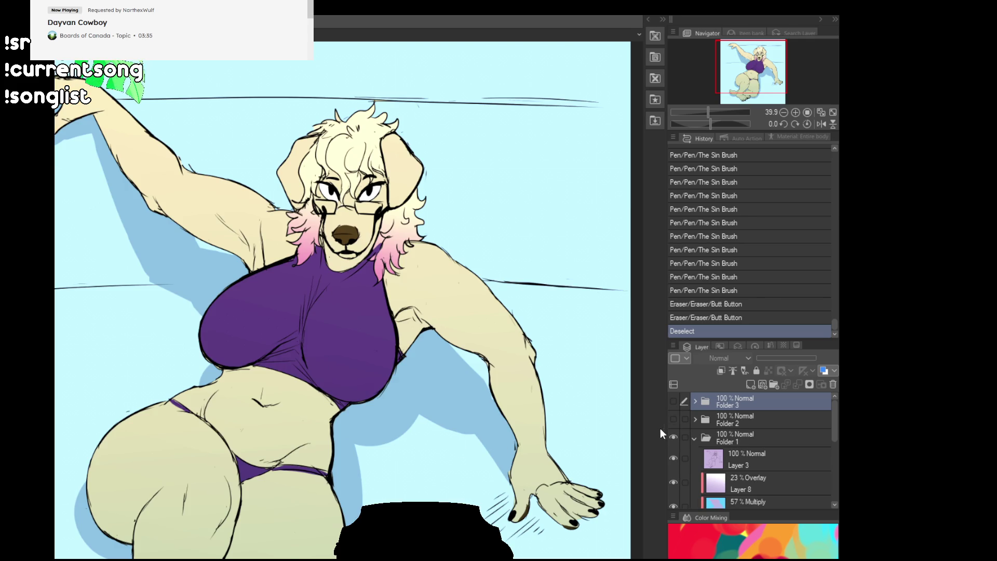
scroll(686, 437, "down", 3)
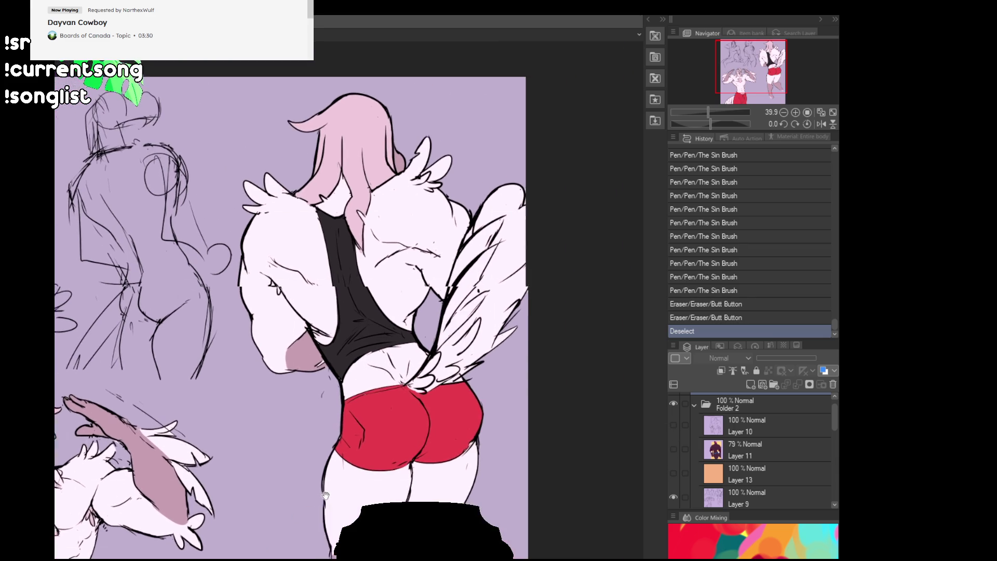
- Pan across the finished figures and turn on the hidden coloured layers
mouse_move(326, 495)
left_mouse_down()
mouse_move(331, 507)
mouse_move(426, 389)
left_mouse_up()
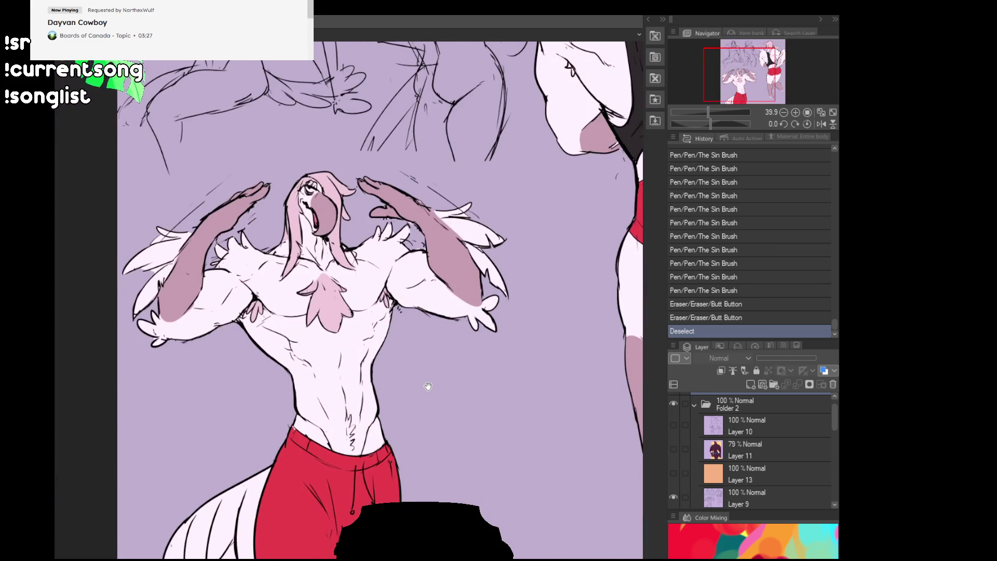
scroll(421, 385, "up", 1)
left_click_drag(421, 386, 454, 402)
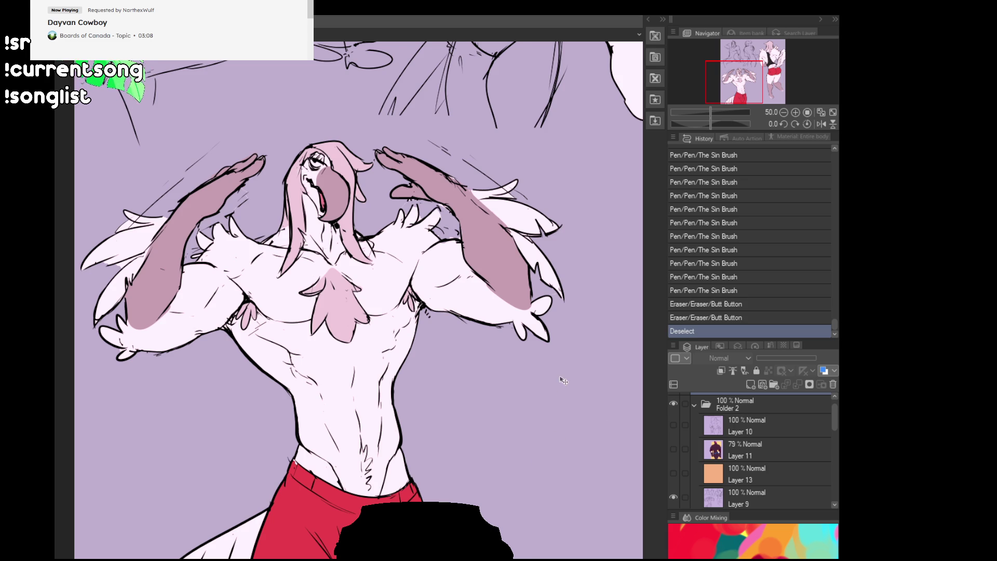
mouse_move(760, 83)
left_mouse_down()
mouse_move(776, 56)
mouse_move(752, 82)
left_mouse_up()
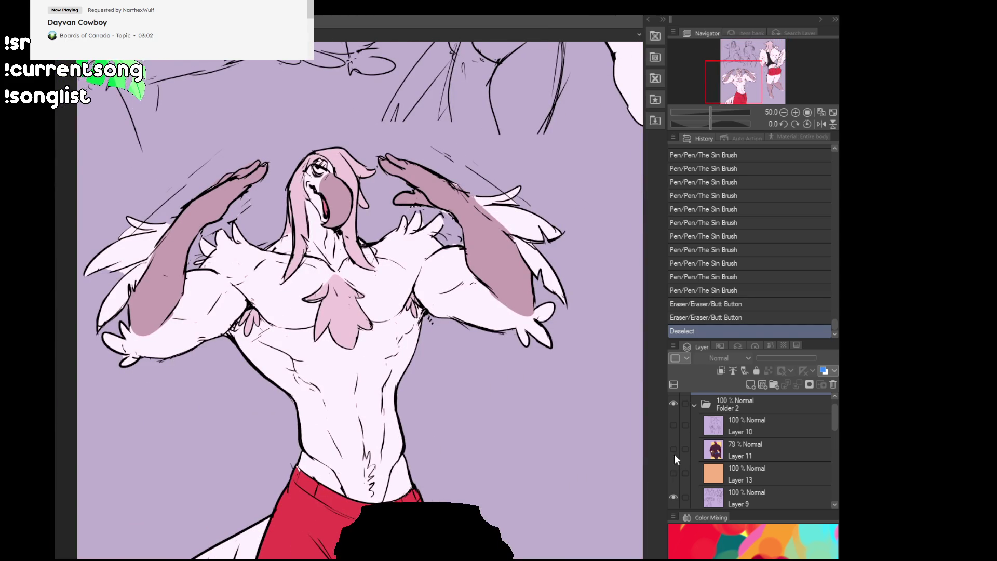
left_click_drag(674, 456, 672, 430)
mouse_move(774, 80)
left_mouse_down()
mouse_move(762, 63)
mouse_move(767, 77)
left_mouse_up()
- Make Folder 3 visible so the dark spotted figure on the pink background shows on canvas
left_click(784, 113)
key("ctrl+g")
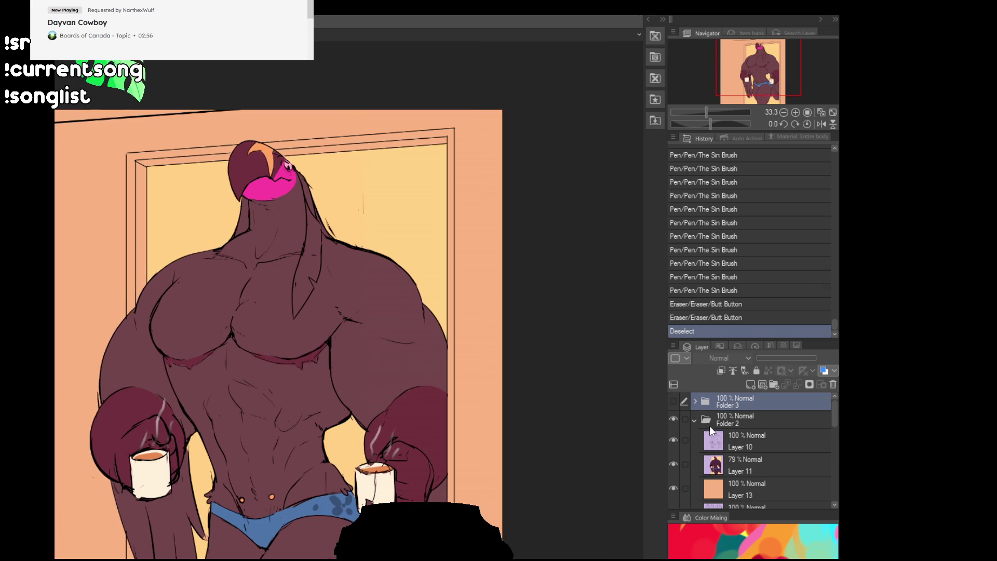
left_click(674, 401)
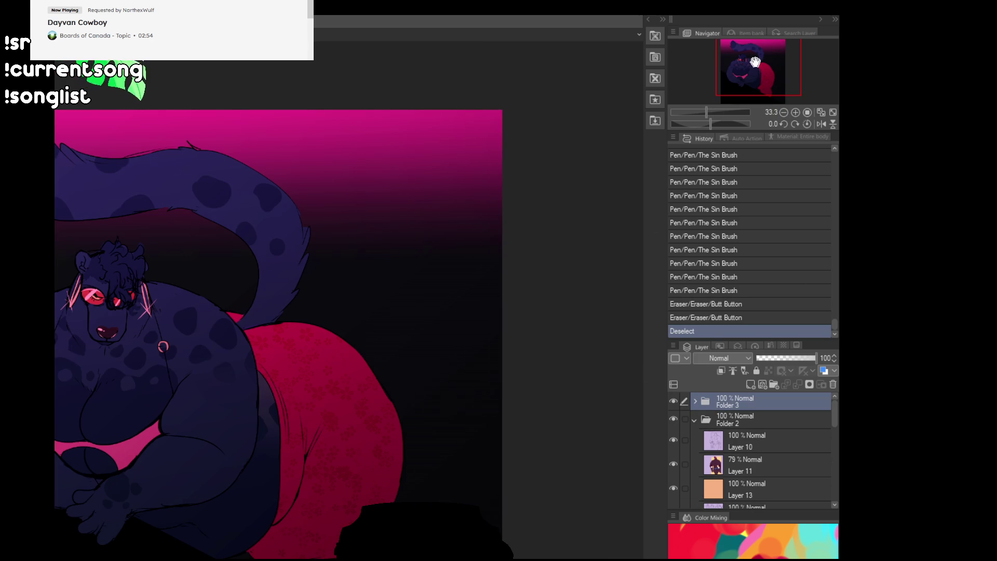
left_click_drag(756, 62, 747, 68)
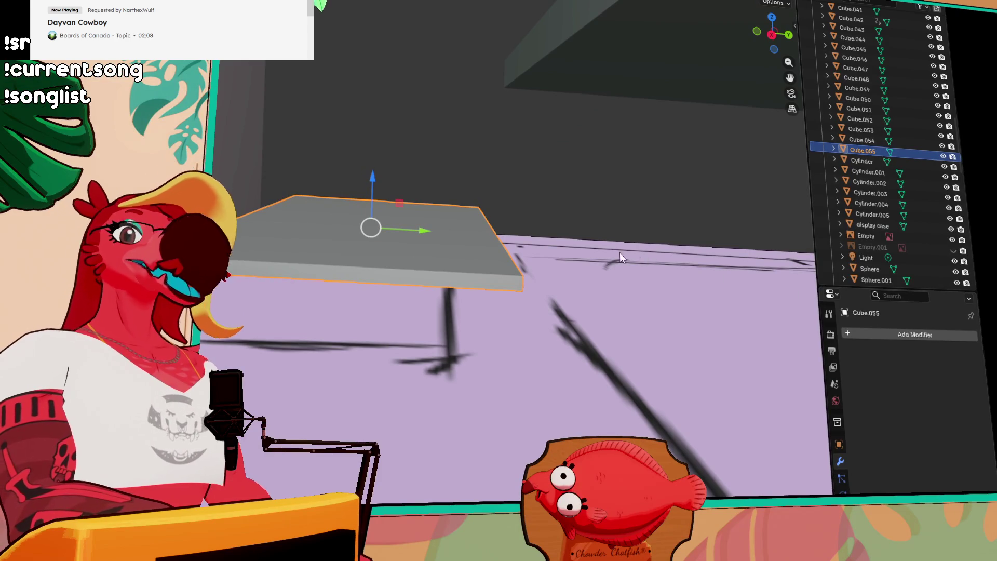
- Duplicate an object into Cube.056 and scale the thin upright pillar down to shelf height
key("KP_7")
scroll(546, 262, "up", 3)
scroll(510, 255, "down", 3)
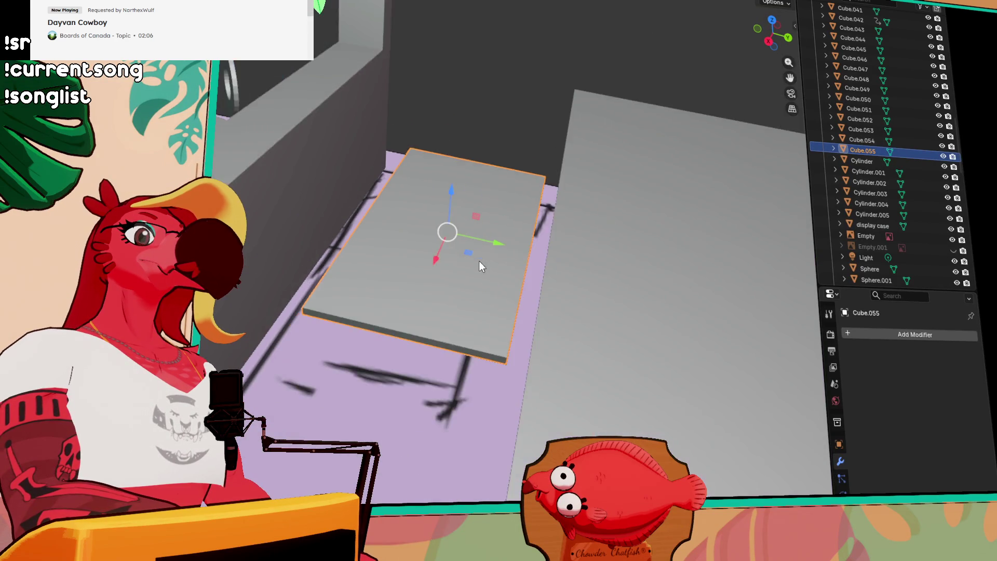
scroll(479, 260, "up", 3)
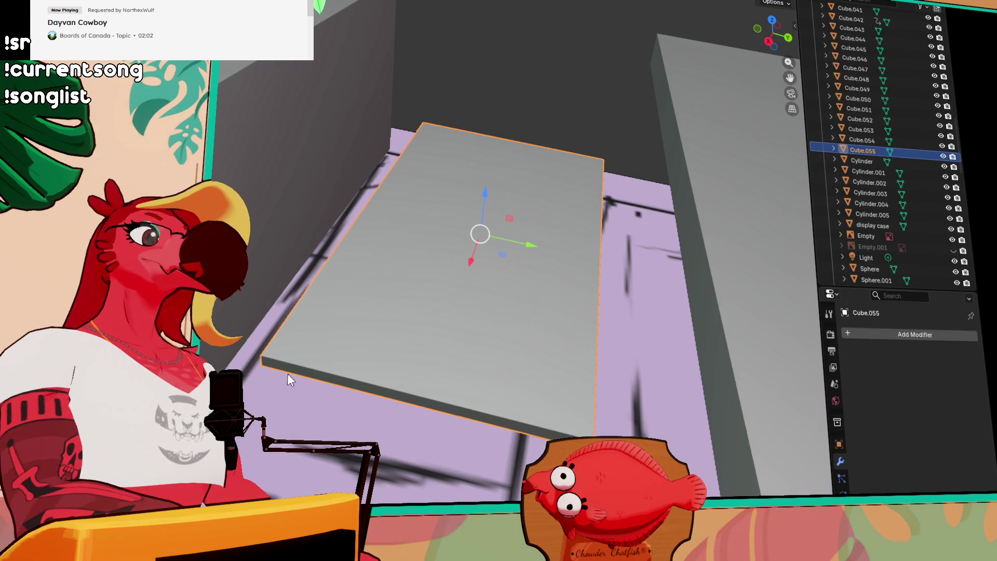
key("w")
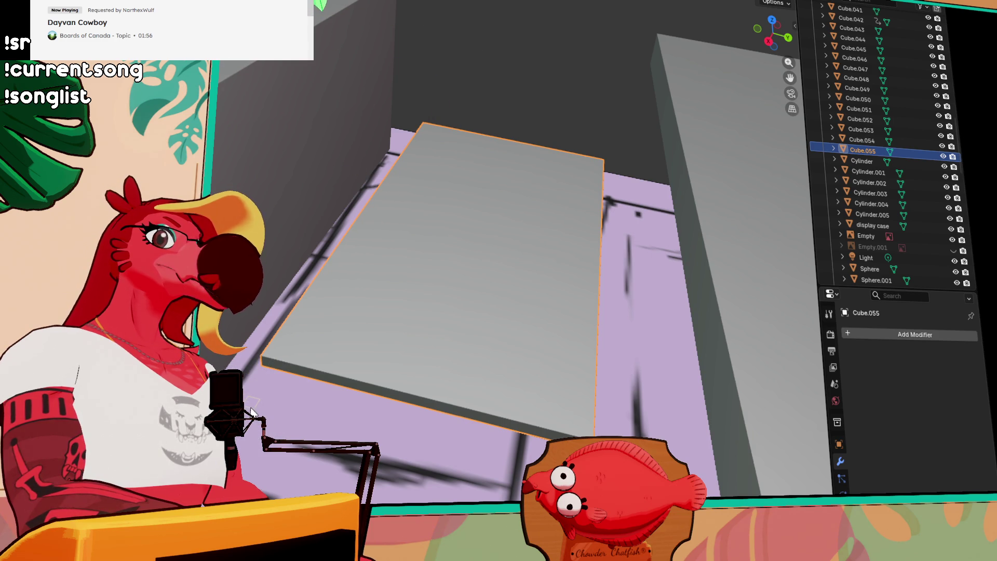
key("shift+d")
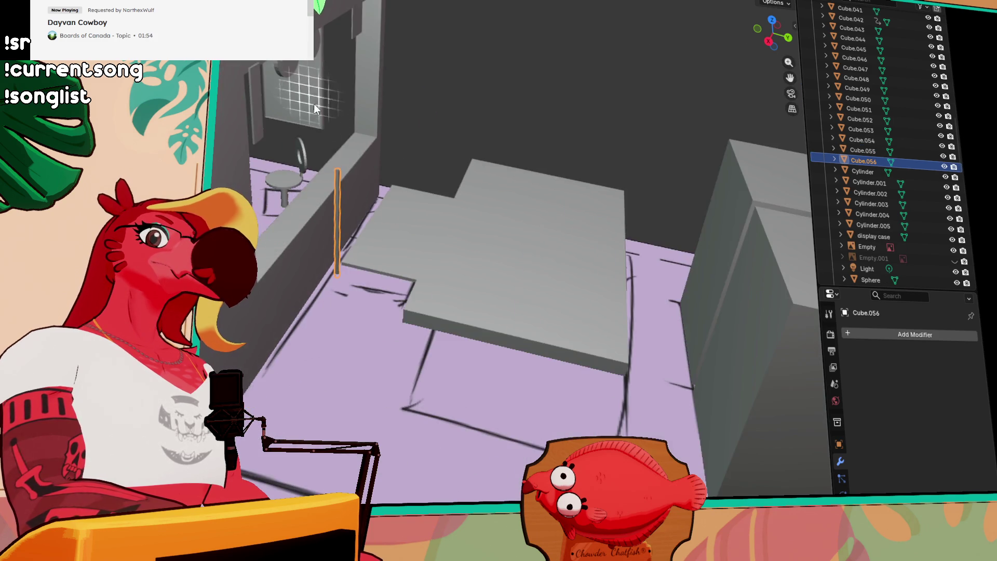
left_click(300, 186)
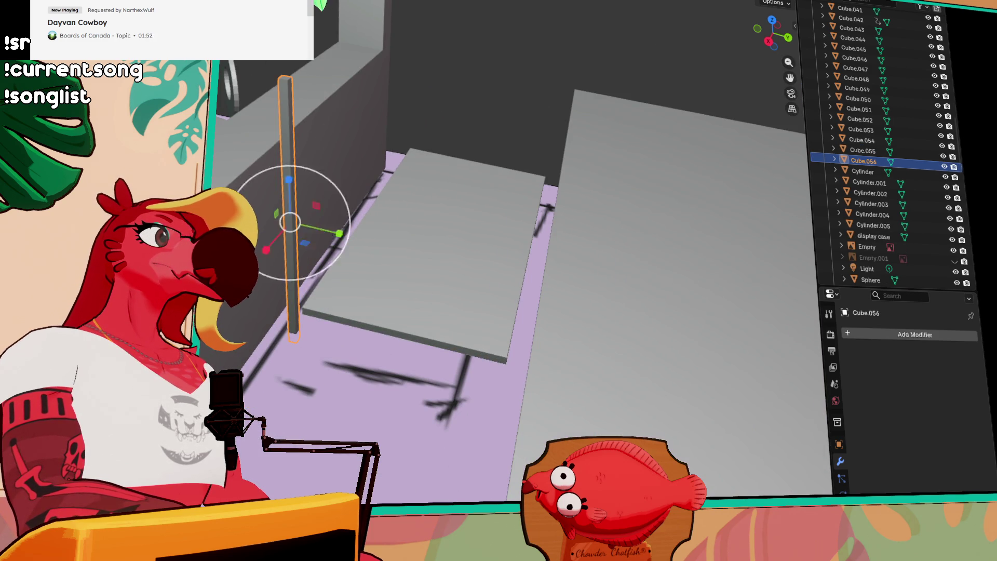
left_click_drag(289, 184, 286, 101)
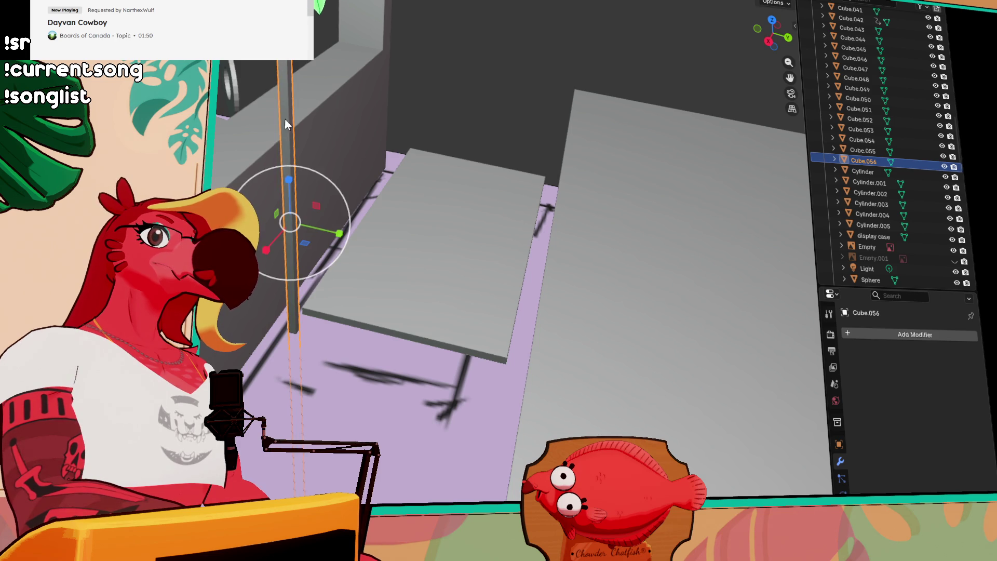
left_click_drag(289, 180, 299, 166)
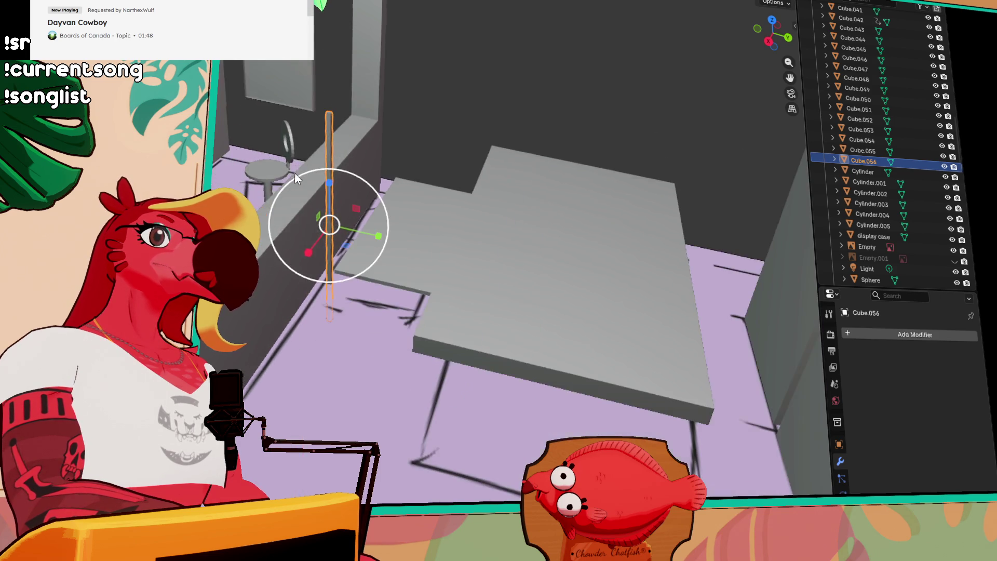
key("shift+space")
key("g")
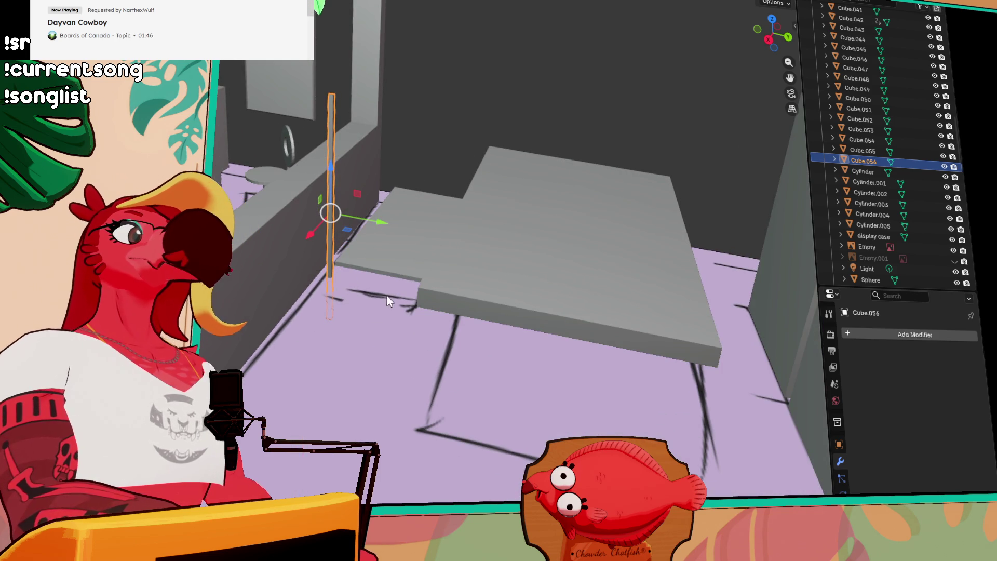
mouse_move(310, 234)
left_mouse_down()
mouse_move(250, 264)
mouse_move(259, 210)
left_mouse_up()
- Position the pillar beside the shelf boards along X, Y and Z
key("g")
key("x")
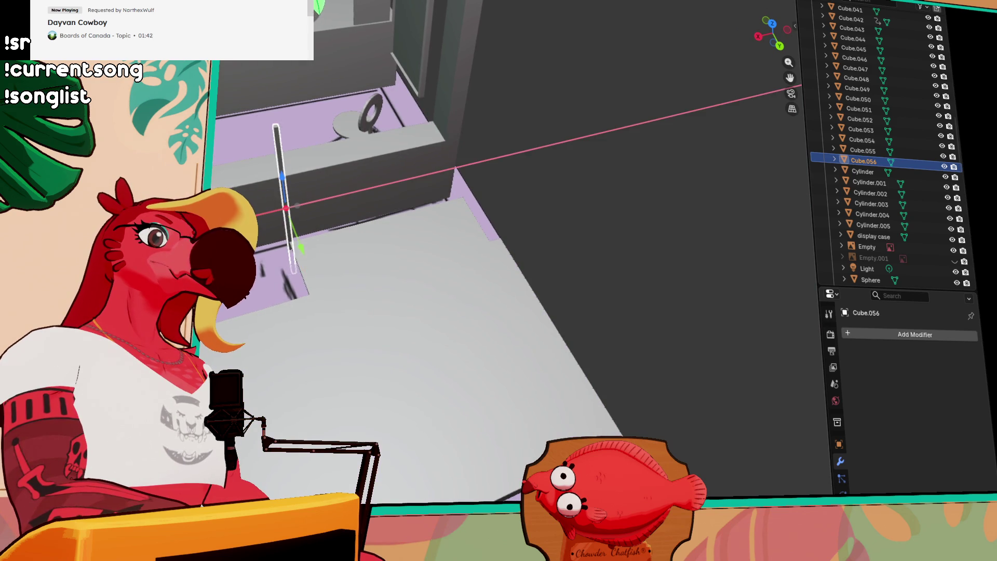
left_click(292, 249)
key("g")
key("y")
left_click(296, 254)
left_click_drag(296, 253, 357, 270)
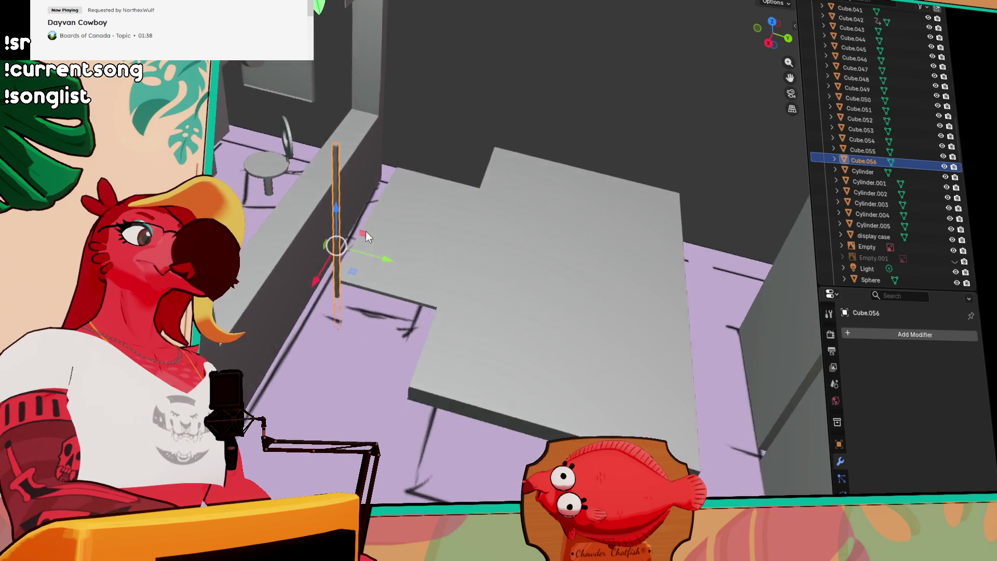
left_click_drag(371, 234, 400, 286)
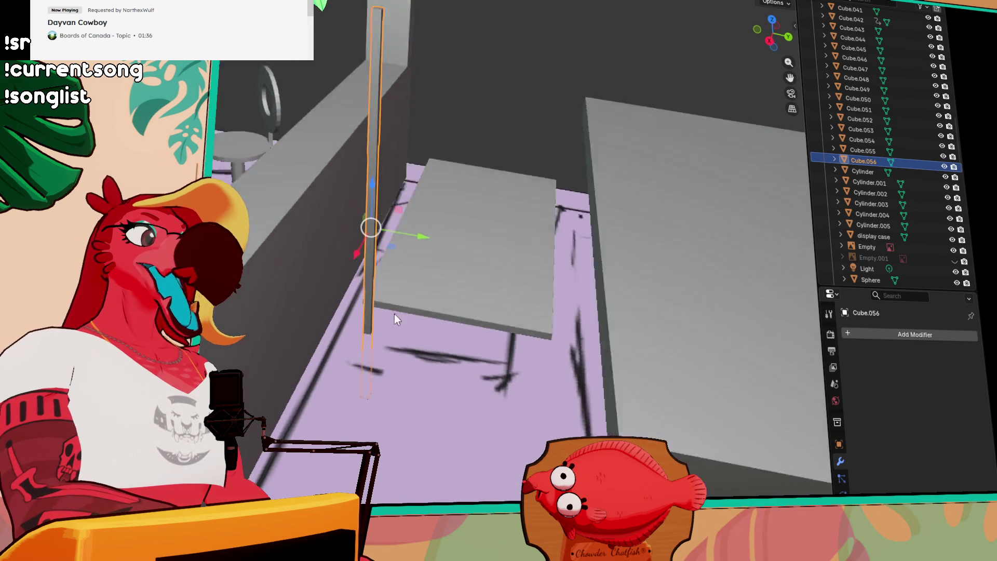
key("g")
key("y")
key("Return")
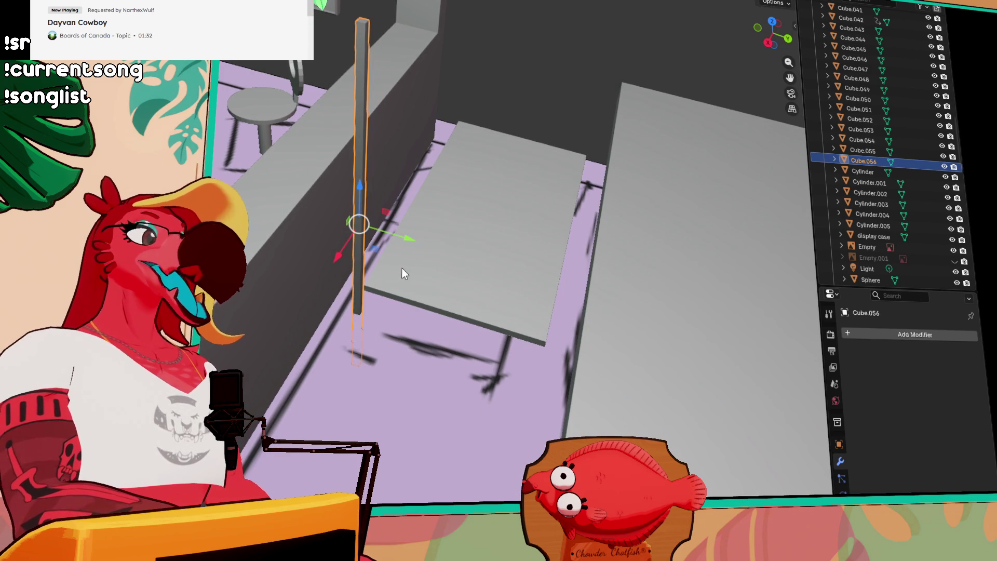
key("g")
key("z")
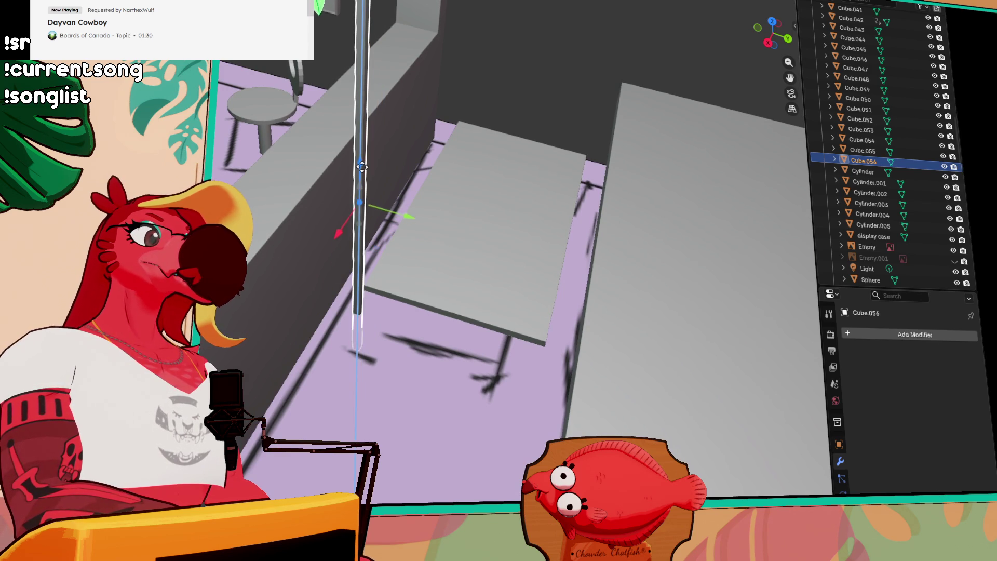
left_click(362, 182)
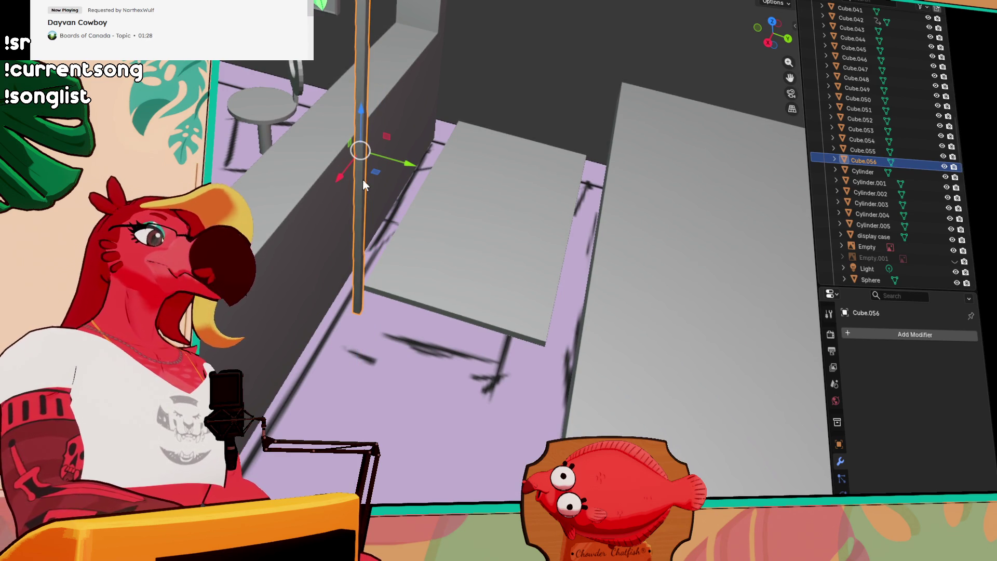
- Duplicate the pillar along Y into a second post and shift pole Cube.056 along X
key("shift+d")
key("g")
key("y")
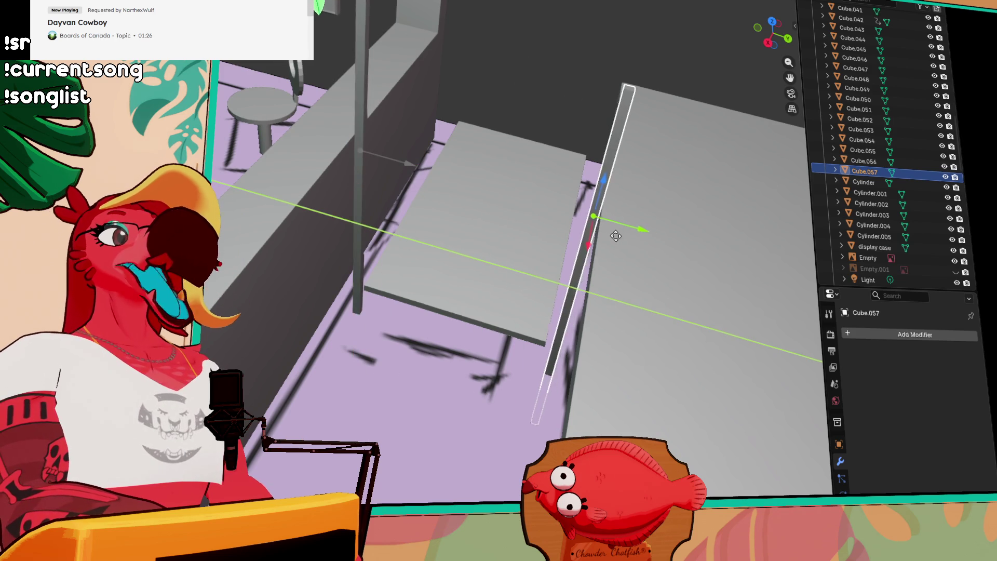
left_click(608, 234)
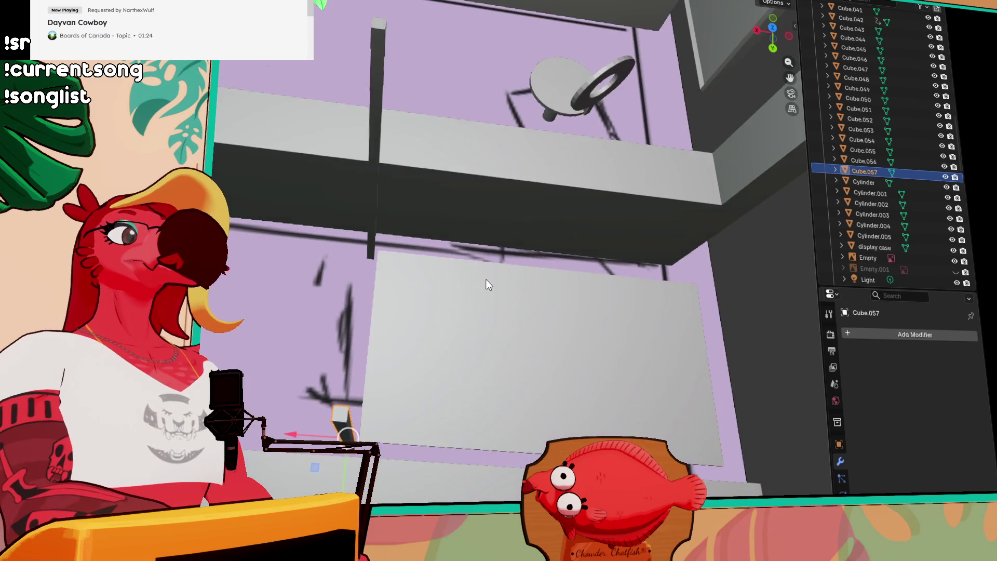
left_click_drag(486, 285, 485, 294)
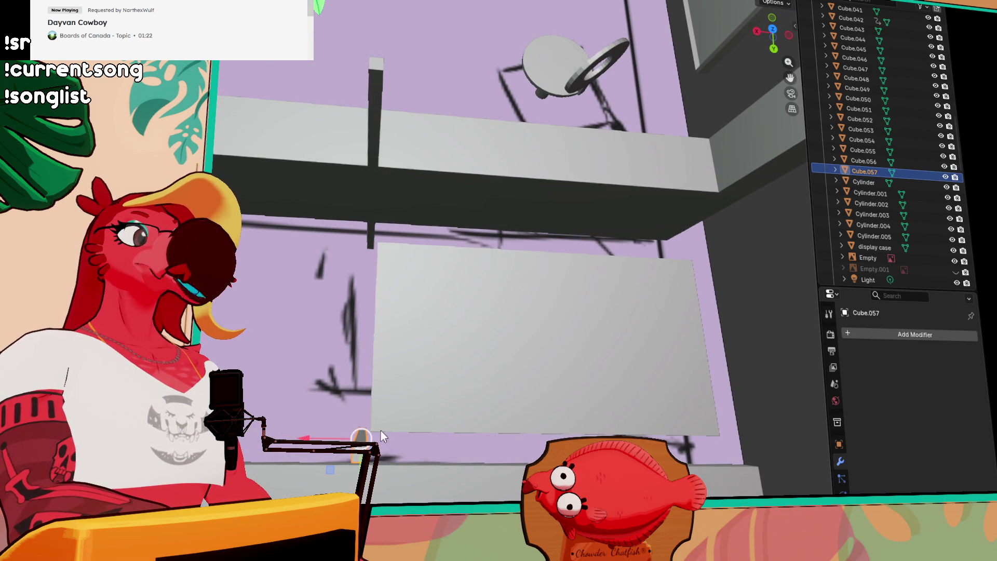
left_click(368, 216)
left_click_drag(323, 187, 433, 269)
scroll(547, 289, "down", 3)
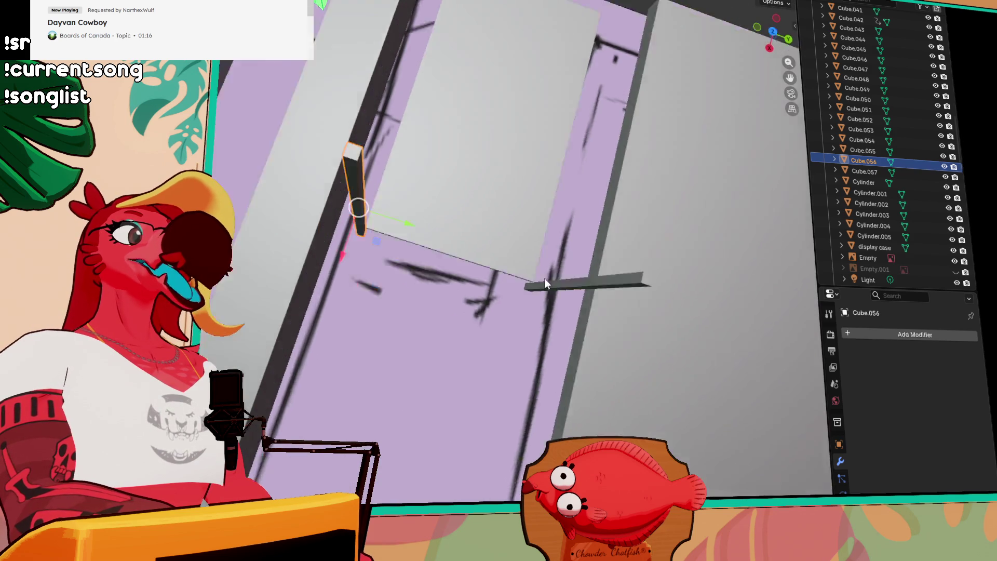
left_click_drag(545, 305, 490, 260)
- Duplicate the flat plate Cube.055 in place and reposition poles Cube.057 and Cube.056 along Y
left_click(468, 285)
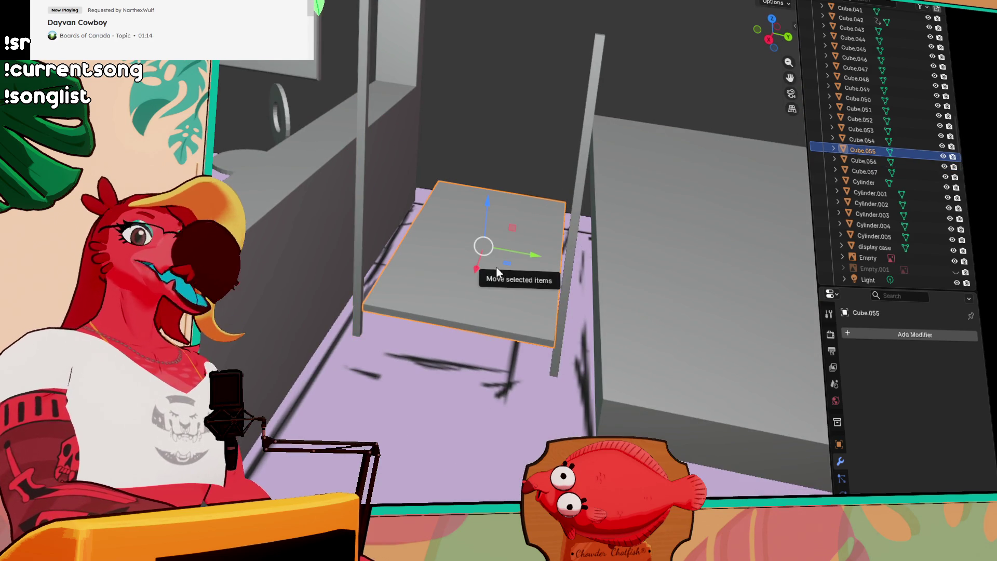
key("shift+d")
right_click(481, 242)
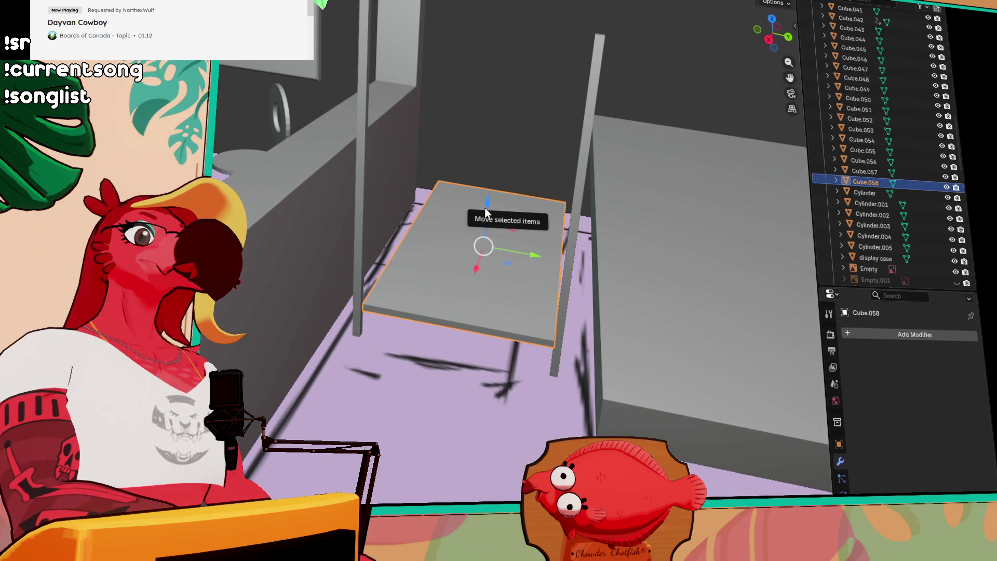
left_click(360, 296)
left_click(552, 337)
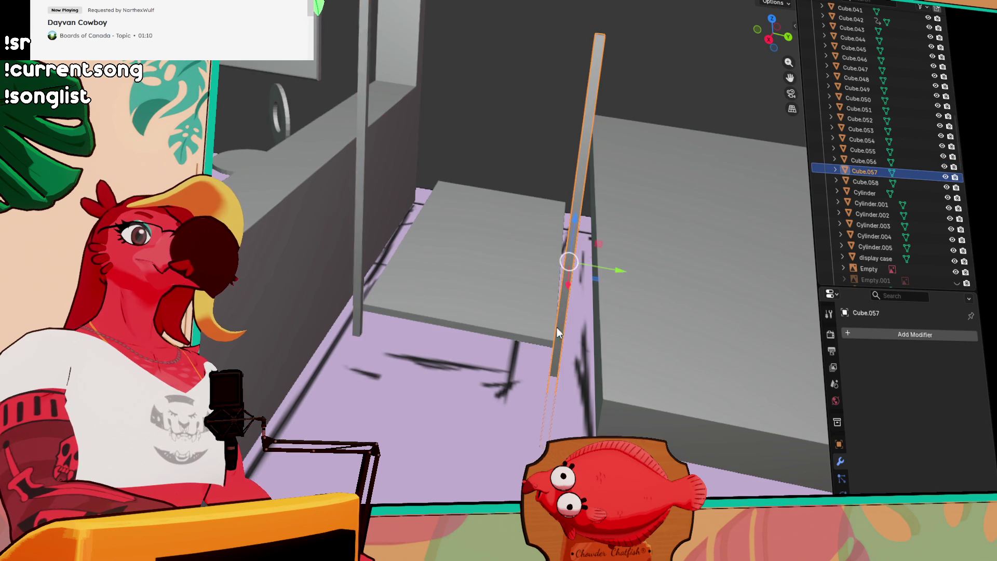
key("KP_Decimal")
key("g")
key("y")
left_click(363, 209)
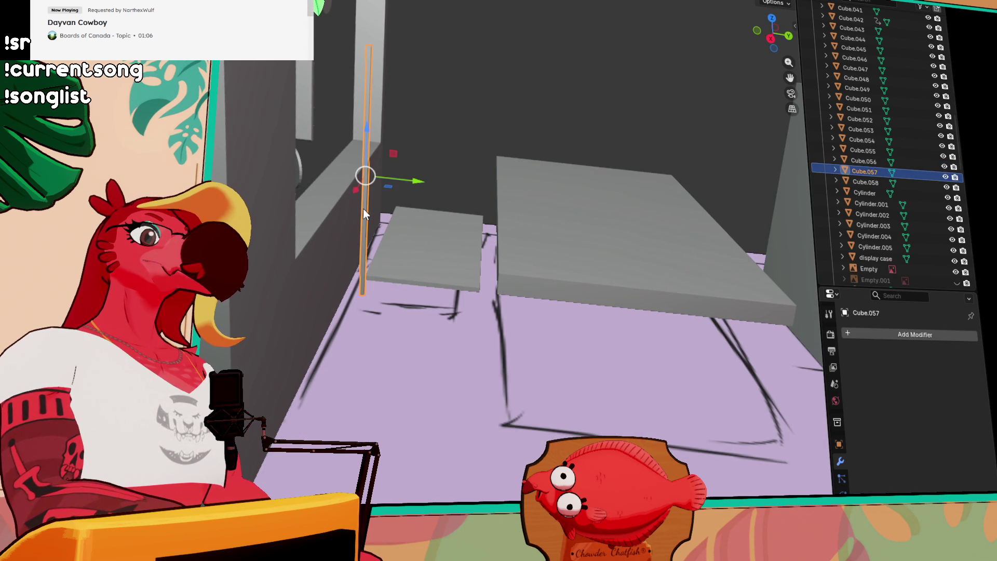
left_click_drag(363, 208, 421, 182)
left_click(368, 204)
key("g")
key("y")
left_click(535, 199)
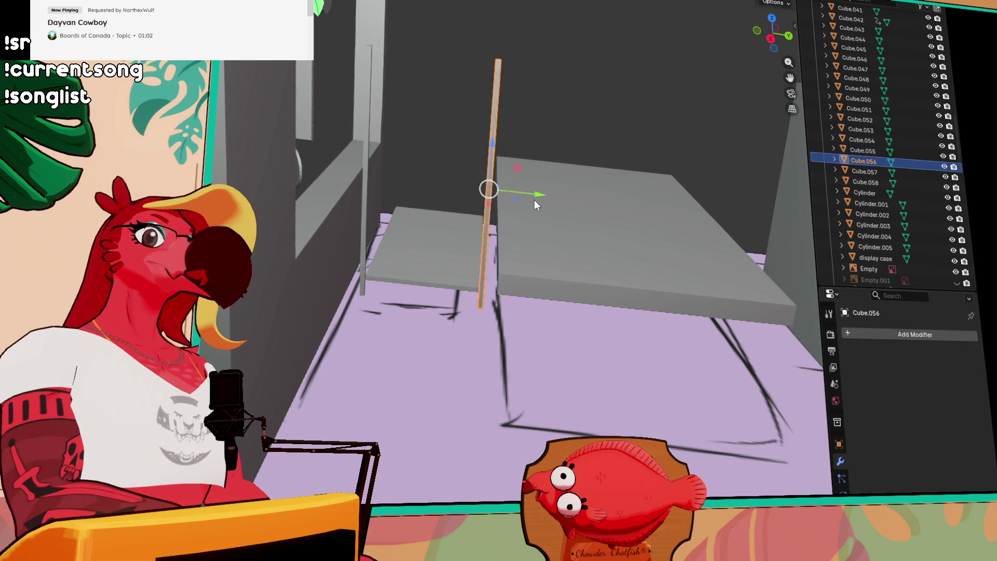
- Duplicate the left and middle poles together and slide the copies along X to the shelf's other side
left_click(359, 259)
left_click(361, 260)
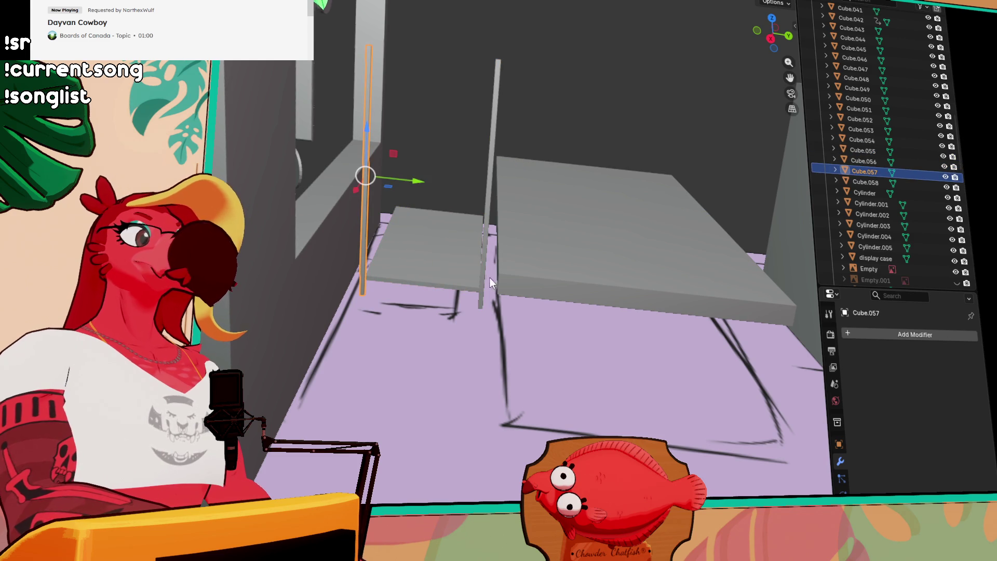
left_click(484, 278, "shift")
key("shift+d")
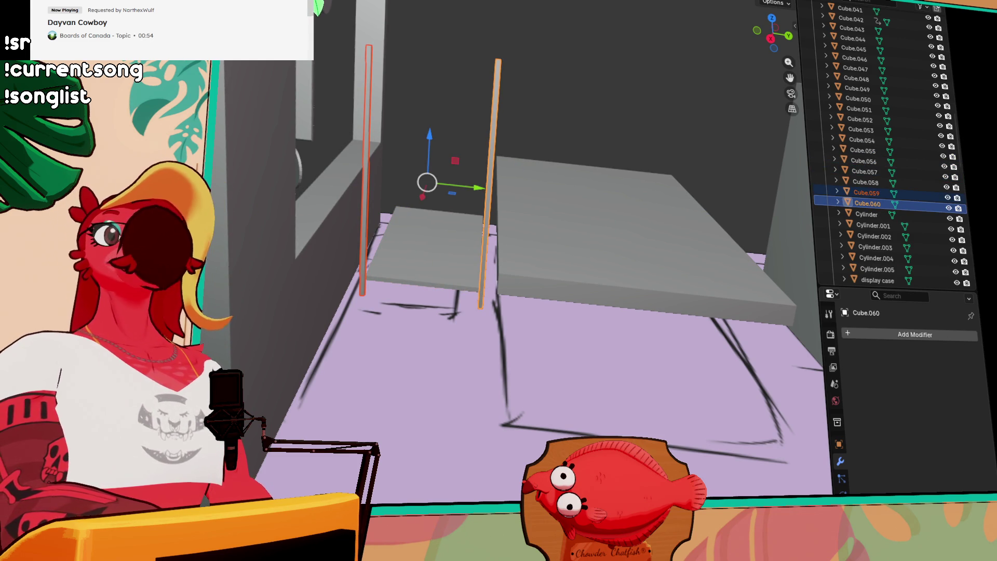
mouse_move(524, 291)
left_mouse_down()
mouse_move(605, 215)
mouse_move(387, 236)
mouse_move(572, 238)
left_mouse_up()
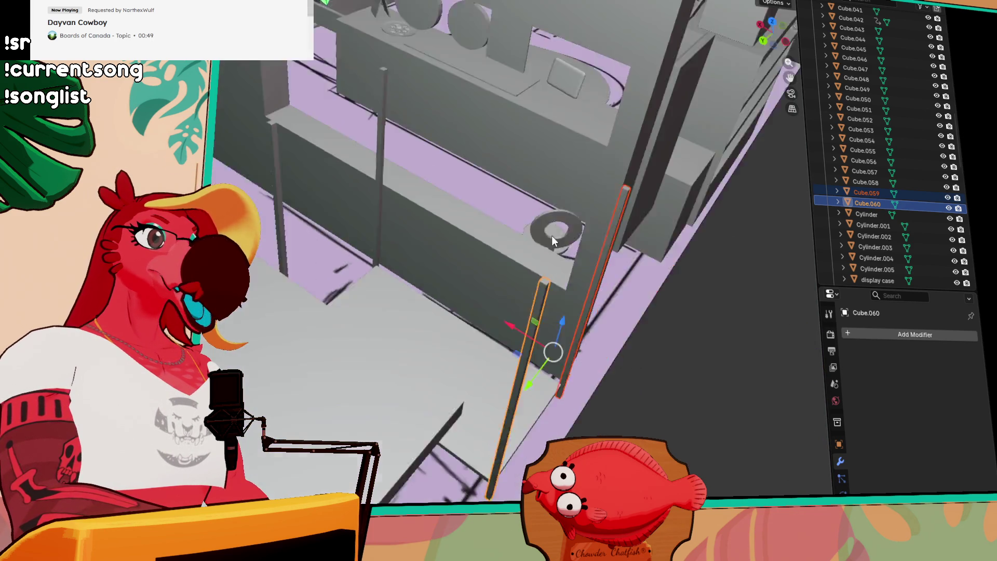
left_click_drag(551, 236, 510, 318)
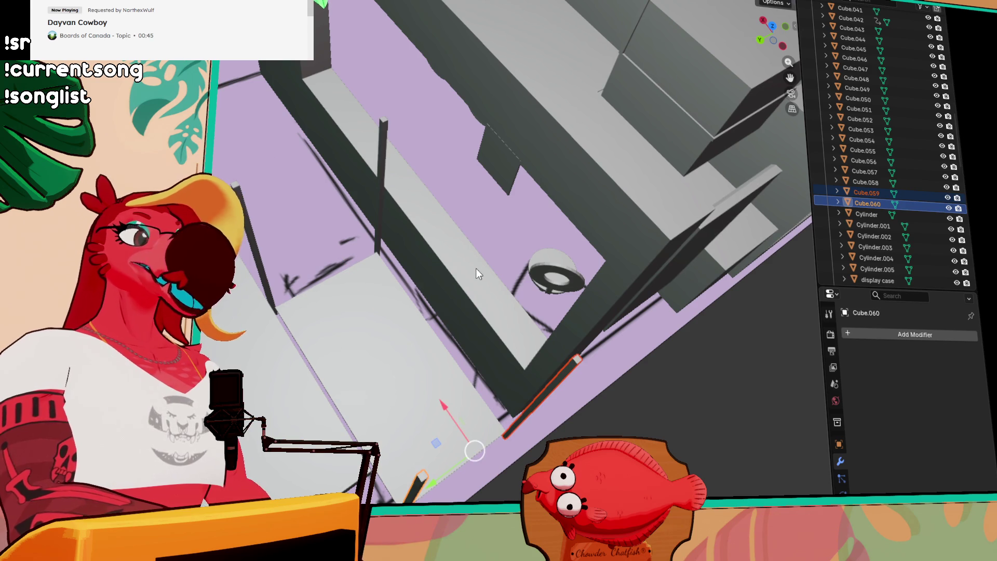
left_click_drag(476, 266, 427, 205)
left_click(352, 343)
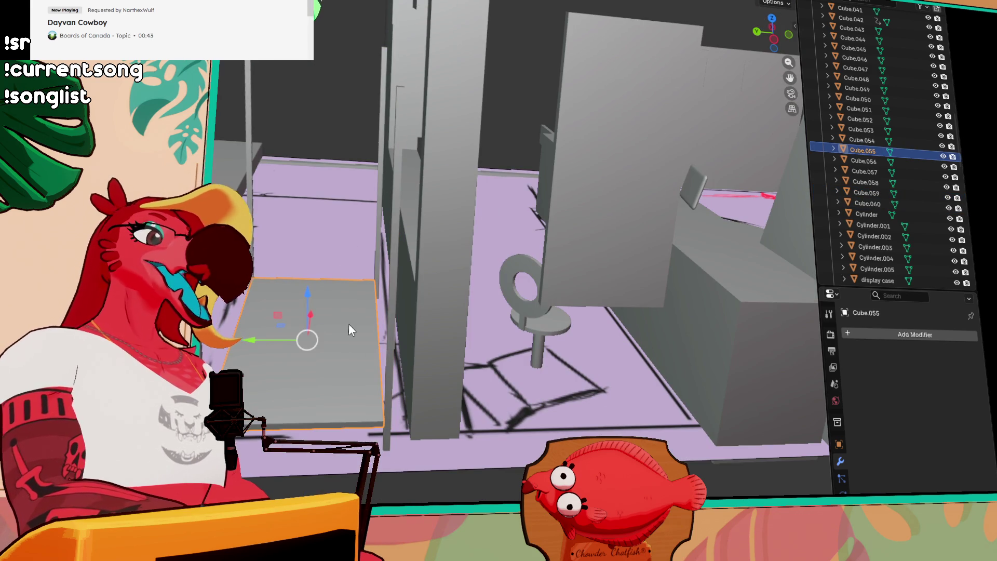
- Duplicate the floor panel upward into a shelf board and copy both boards in place
key("shift+d")
right_click(423, 294)
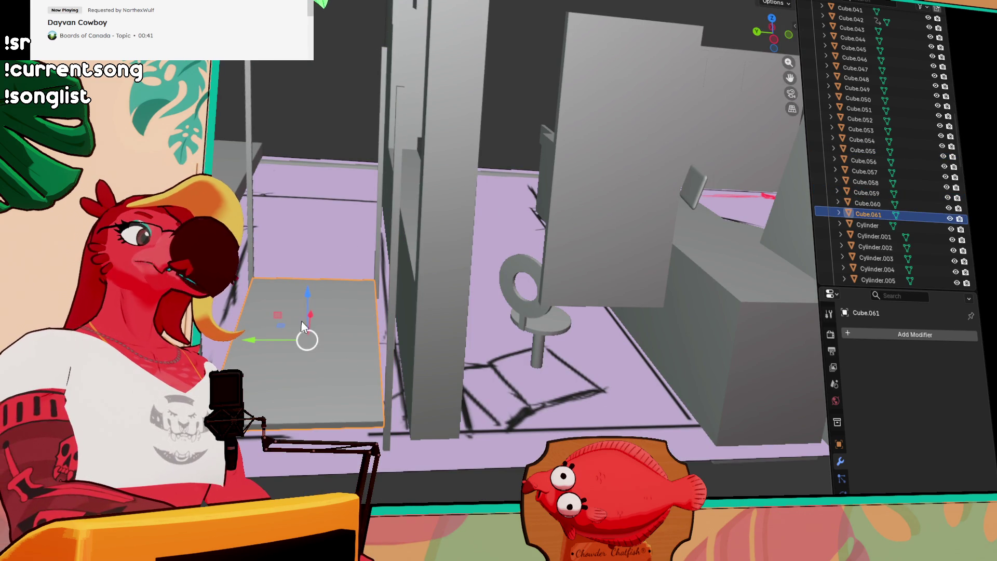
key("g")
key("z")
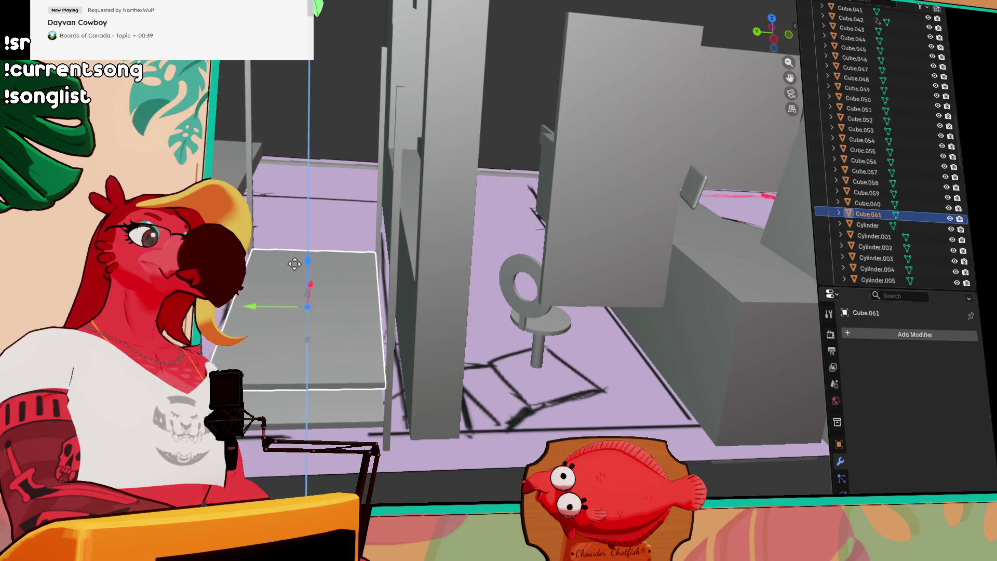
left_click(295, 292)
left_click(294, 412, "shift")
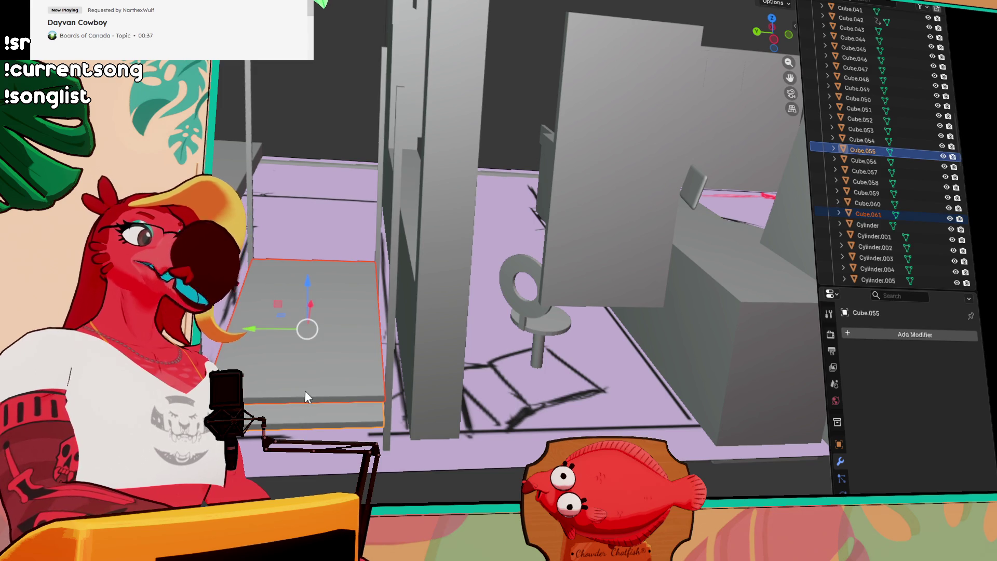
key("shift+d")
right_click(305, 290)
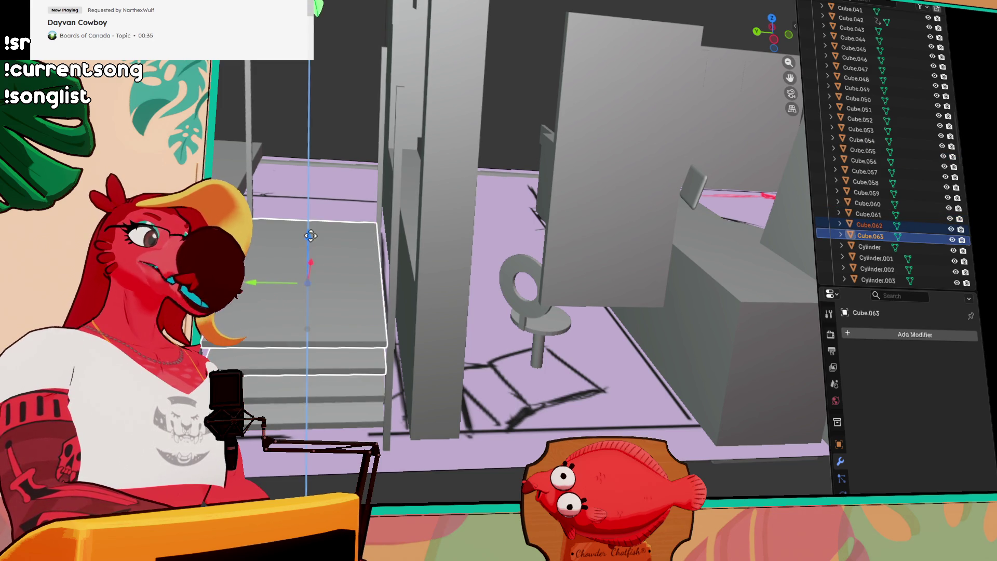
mouse_move(311, 236)
left_mouse_down()
mouse_move(380, 214)
mouse_move(409, 322)
left_mouse_up()
scroll(414, 200, "up", 3)
scroll(413, 194, "down", 3)
- Duplicate the shelf boards upward twice more to stack shelves to the top of the rack
left_click(410, 326, "shift")
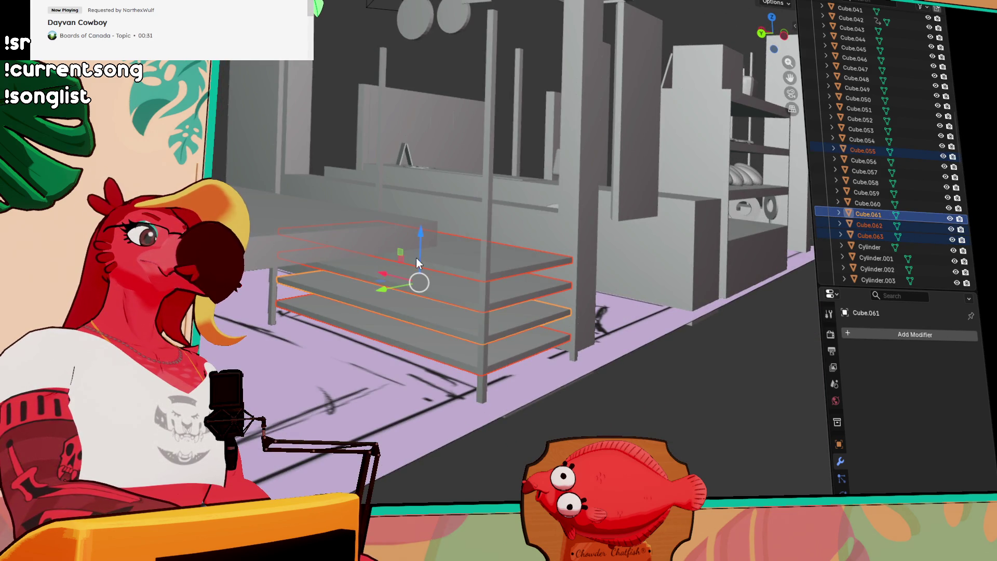
key("shift+d")
key("z")
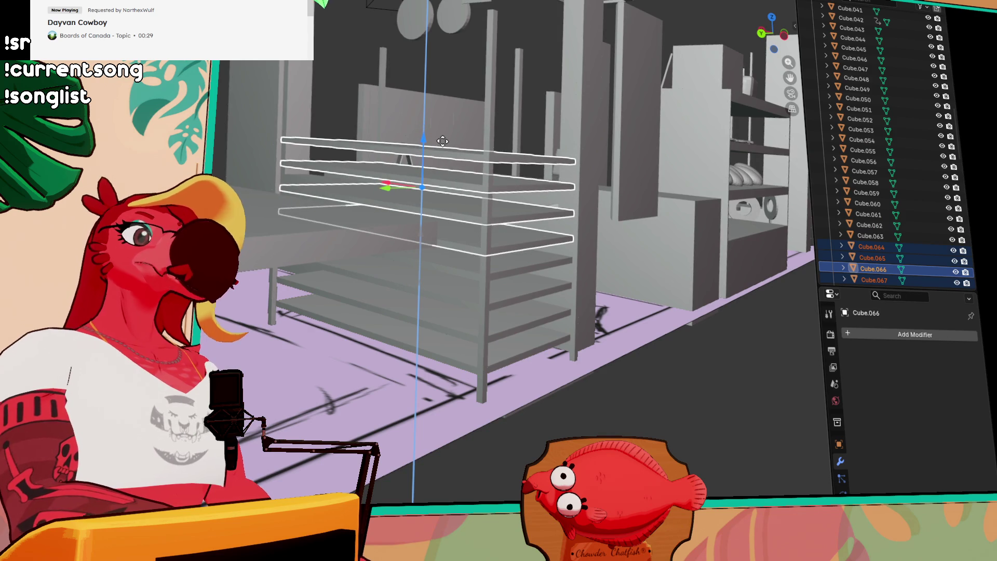
left_click(443, 142)
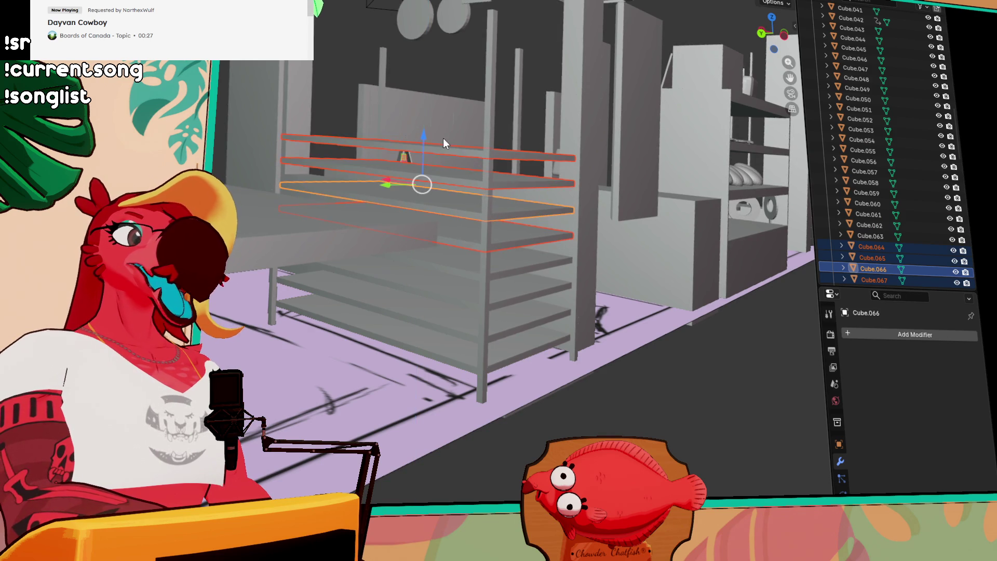
scroll(443, 143, "down", 3)
scroll(521, 168, "up", 4)
key("shift+d")
key("shift+d")
key("z")
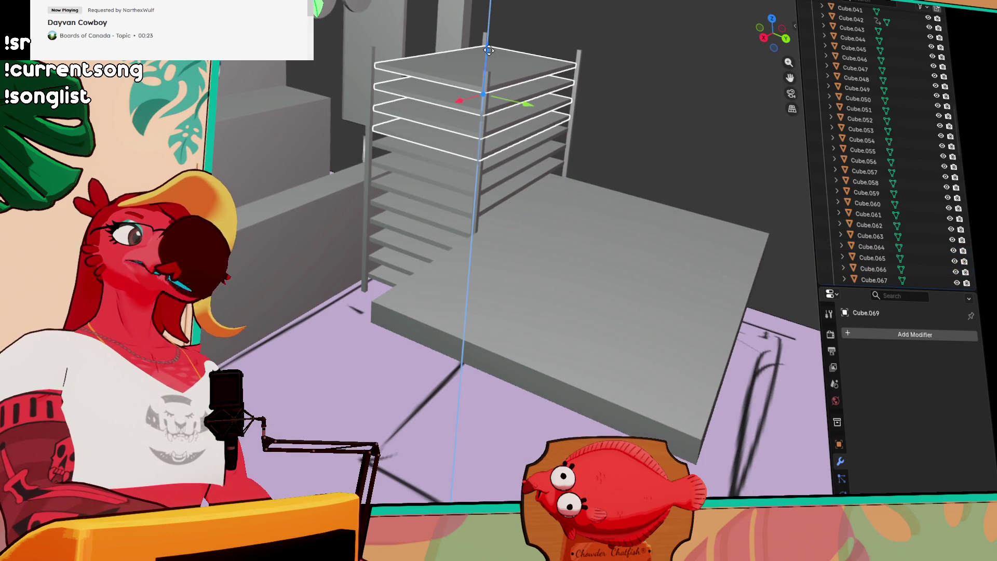
left_click(601, 59)
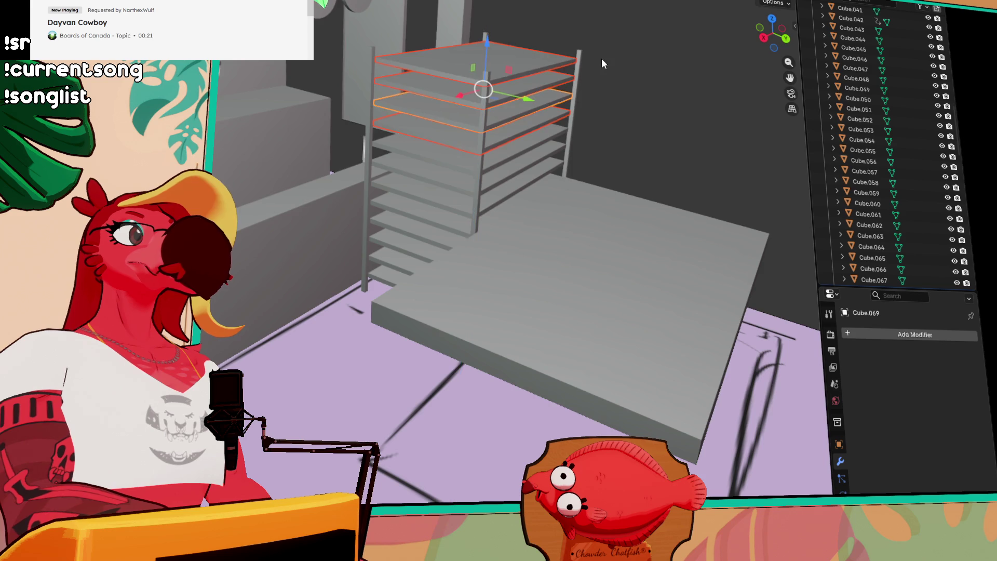
mouse_move(604, 205)
left_mouse_down()
mouse_move(679, 232)
mouse_move(490, 200)
left_mouse_up()
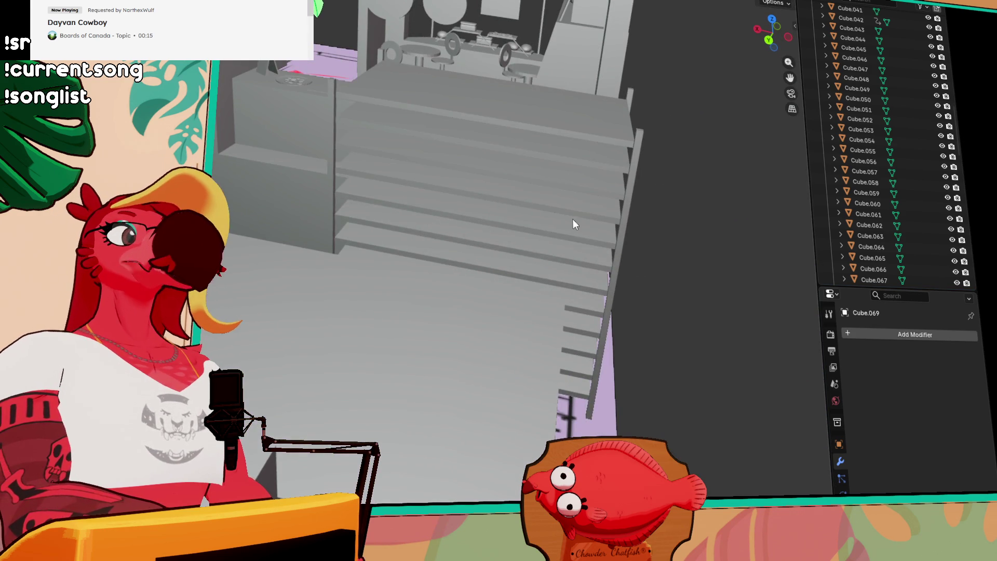
- Box-select all the stacked shelves and scale them narrower across their width
left_click_drag(575, 222, 569, 207)
left_click(583, 114)
left_click_drag(591, 292, 477, 246)
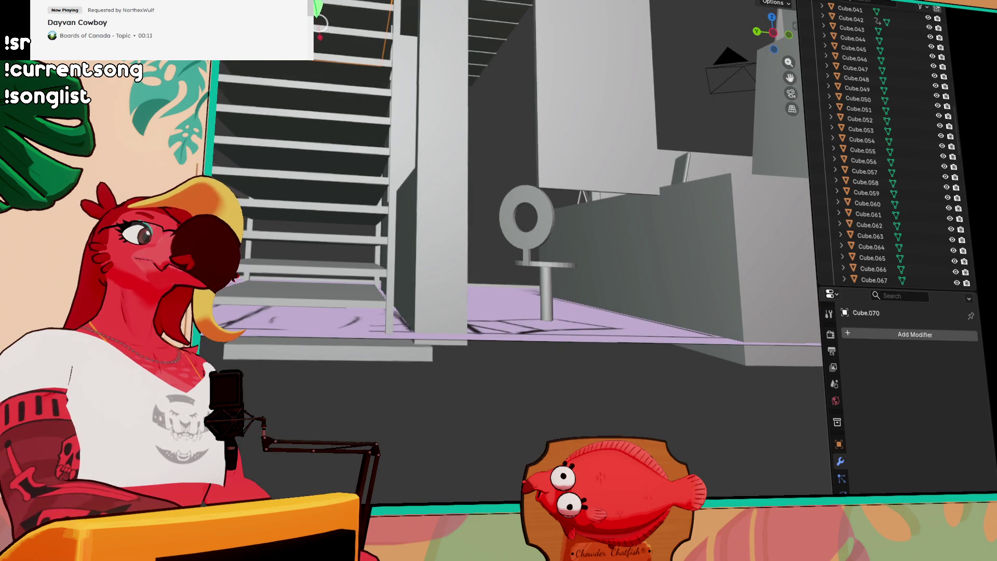
left_click_drag(300, 66, 343, 284)
key("KP_Decimal")
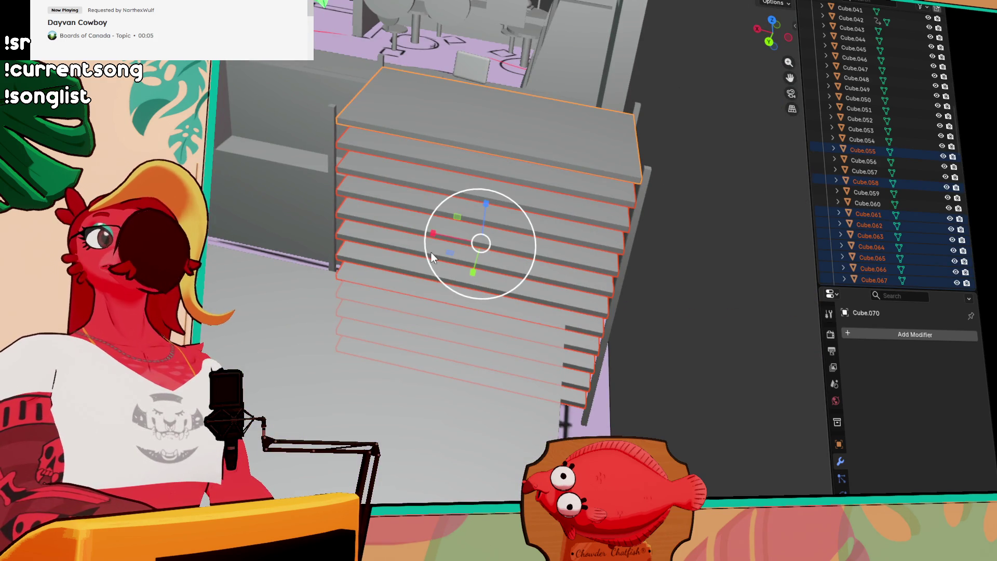
mouse_move(433, 234)
left_mouse_down()
mouse_move(449, 237)
mouse_move(386, 219)
left_mouse_up()
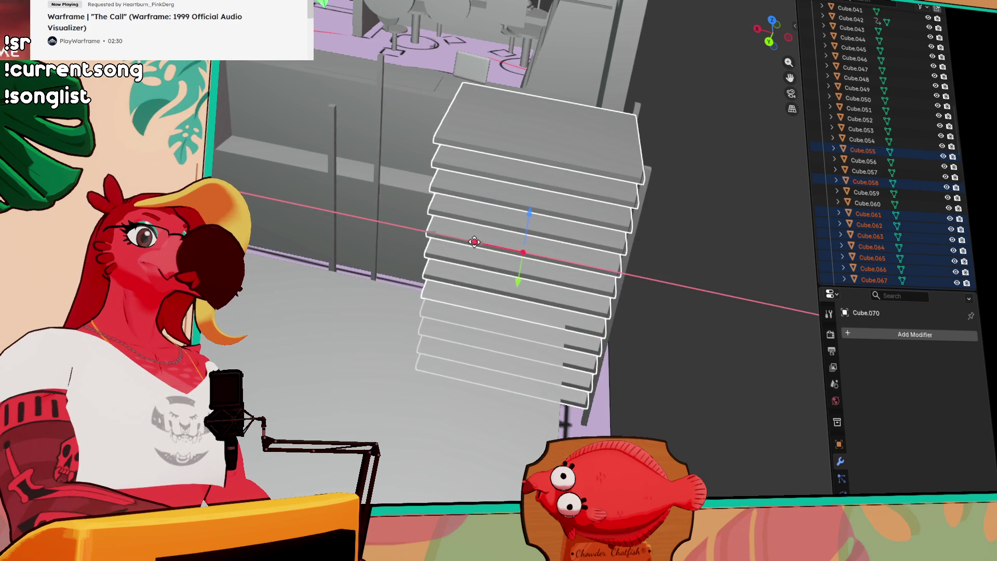
- Move both upright poles along X to flank the narrowed shelves
left_click(334, 176)
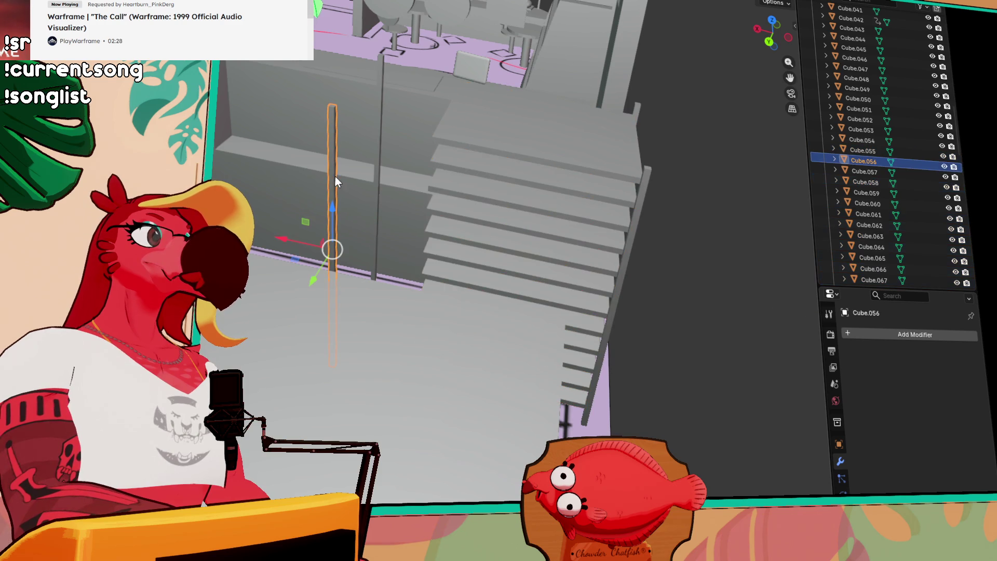
left_click(377, 133, "shift")
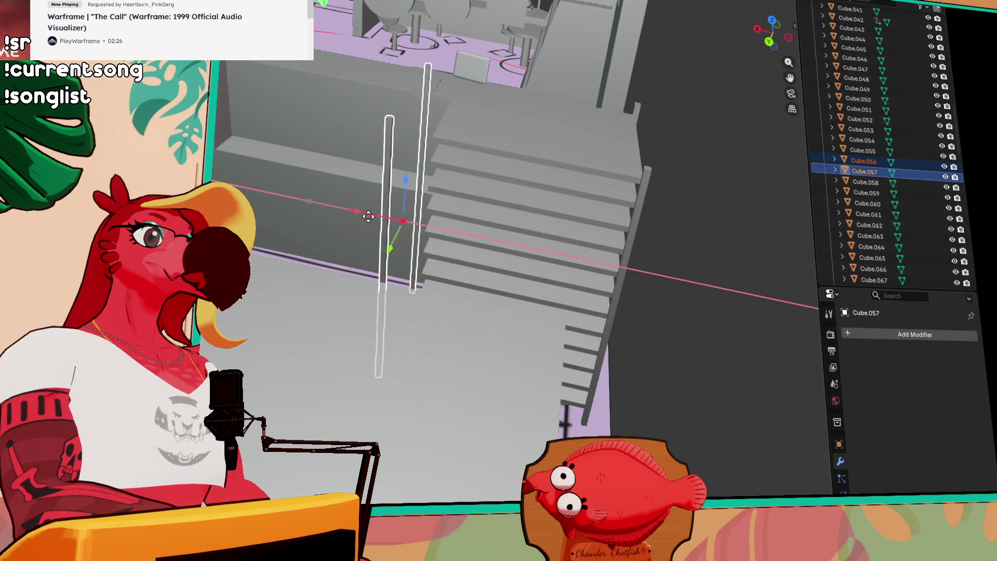
left_click_drag(317, 207, 434, 224)
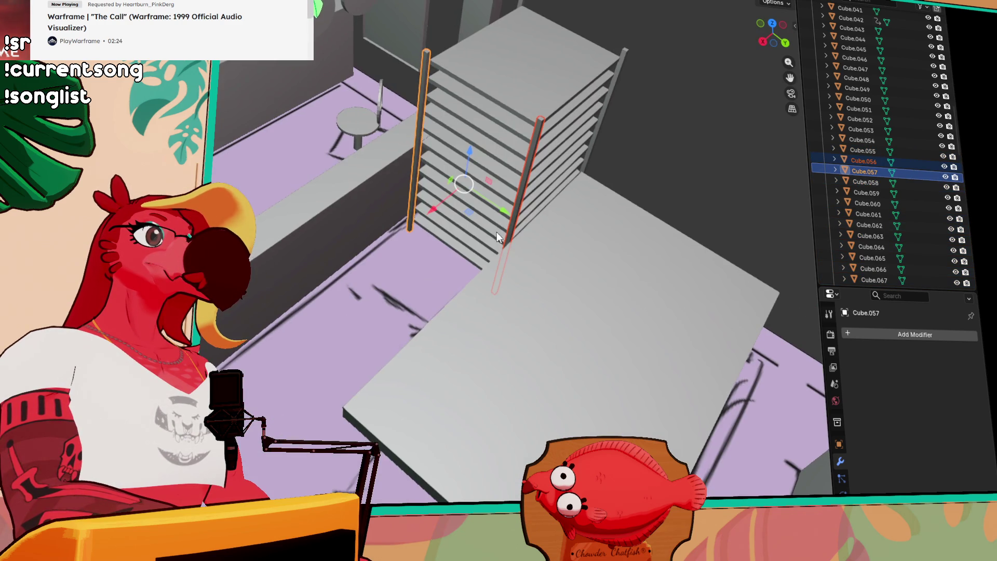
left_click(737, 117)
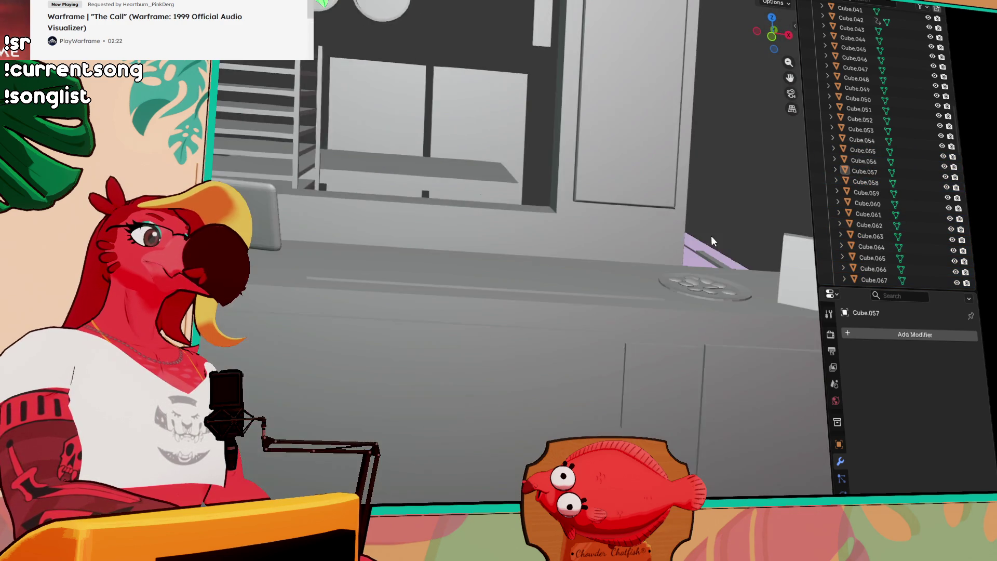
mouse_move(711, 236)
left_mouse_down()
mouse_move(617, 171)
mouse_move(340, 144)
mouse_move(405, 88)
mouse_move(483, 64)
left_mouse_up()
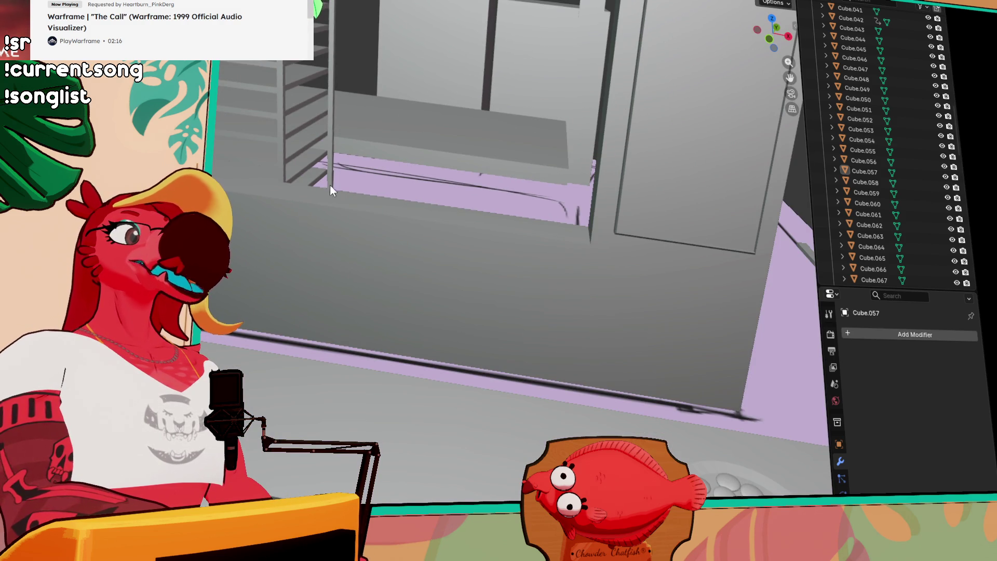
mouse_move(332, 255)
left_mouse_down()
mouse_move(477, 276)
mouse_move(481, 300)
left_mouse_up()
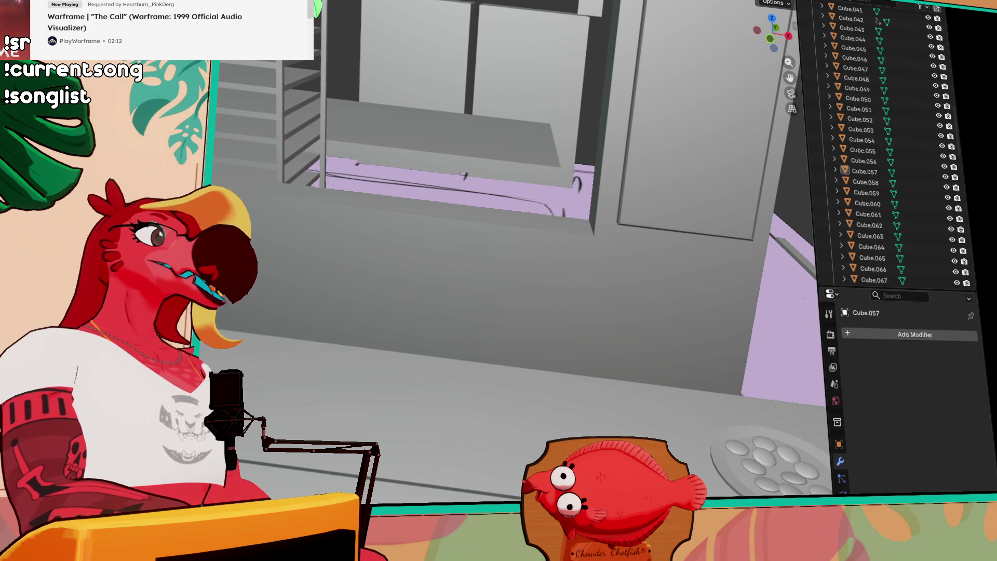
left_click_drag(482, 295, 514, 266)
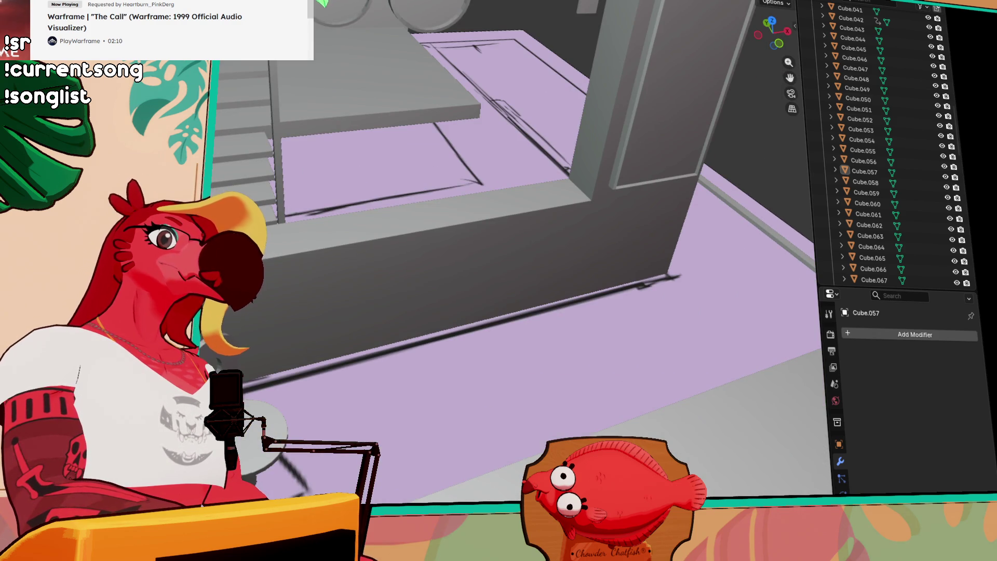
left_click(662, 248)
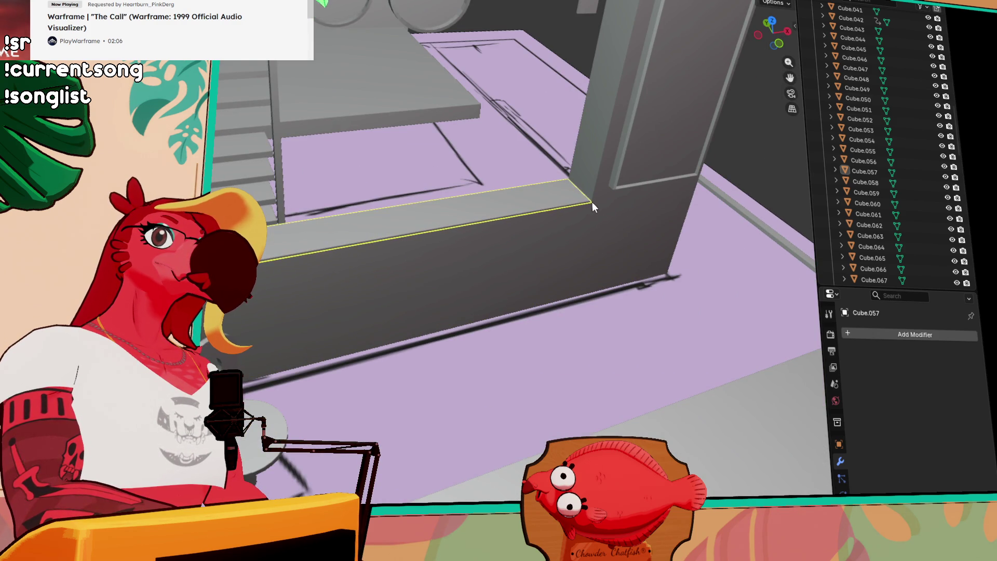
- Add a new thin cube slab on top of the counter ledge
key("e")
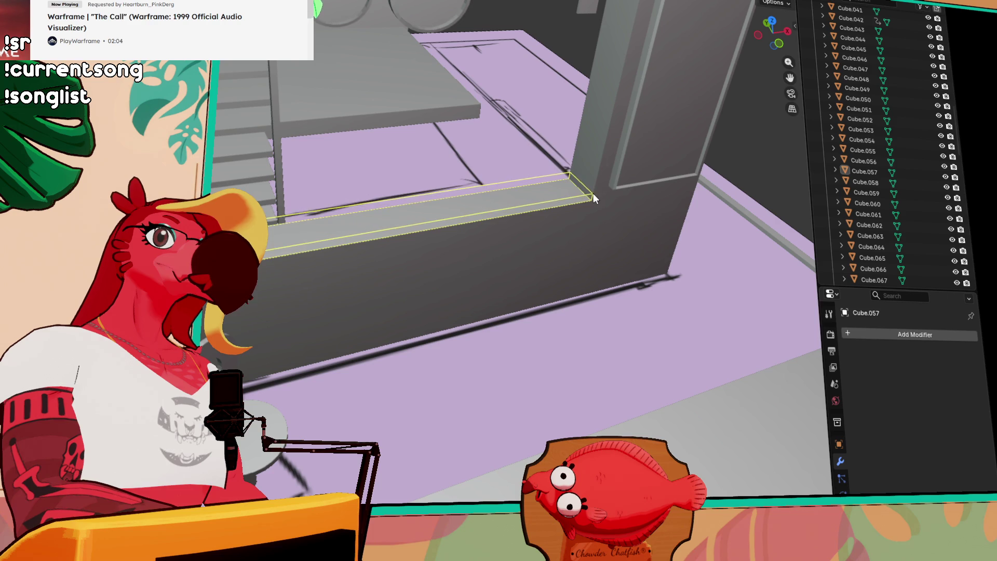
left_click(593, 193)
key("p")
key("Tab")
key("ctrl+grave")
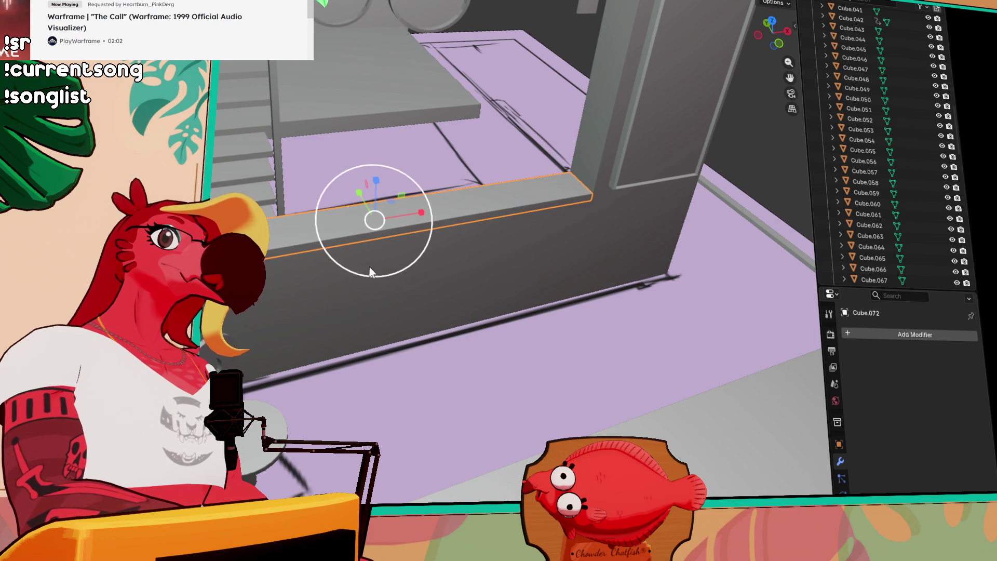
- Stretch the slab along Y to run the counter's length and inspect it from several angles
key("g")
key("y")
left_click(579, 224)
mouse_move(580, 223)
left_mouse_down()
mouse_move(556, 199)
mouse_move(709, 214)
left_mouse_up()
scroll(556, 199, "down", 3)
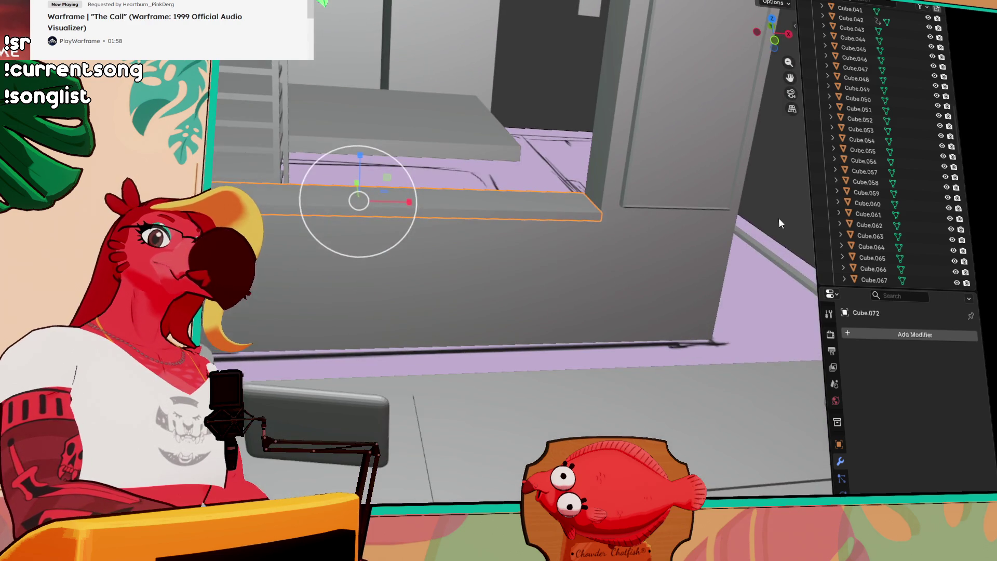
mouse_move(803, 213)
left_mouse_down()
mouse_move(708, 211)
mouse_move(630, 181)
mouse_move(656, 196)
mouse_move(626, 211)
mouse_move(657, 209)
left_mouse_up()
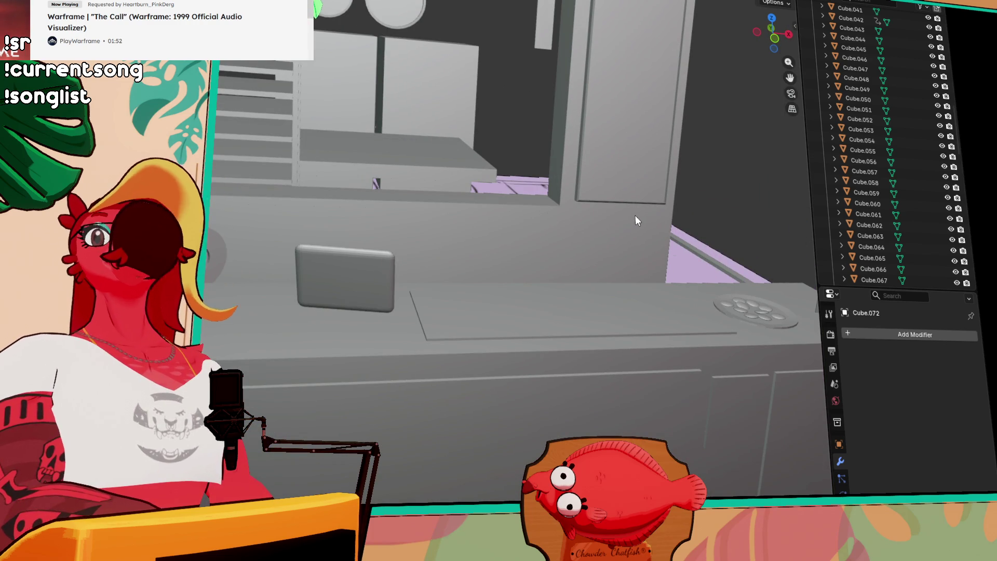
mouse_move(618, 225)
left_mouse_down()
mouse_move(502, 226)
mouse_move(414, 190)
mouse_move(454, 181)
mouse_move(480, 125)
mouse_move(481, 181)
mouse_move(466, 183)
mouse_move(546, 141)
left_mouse_up()
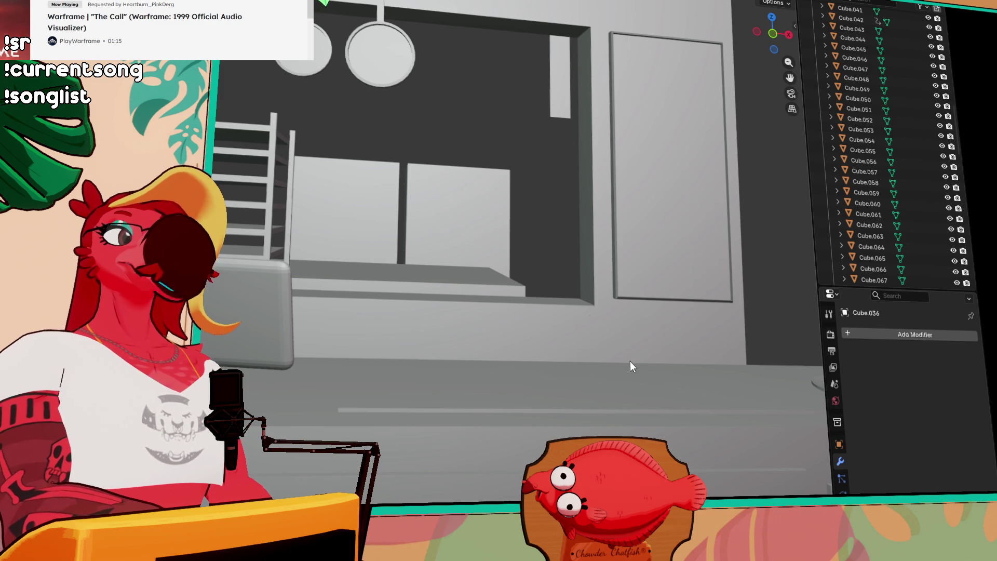
scroll(531, 299, "down", 3)
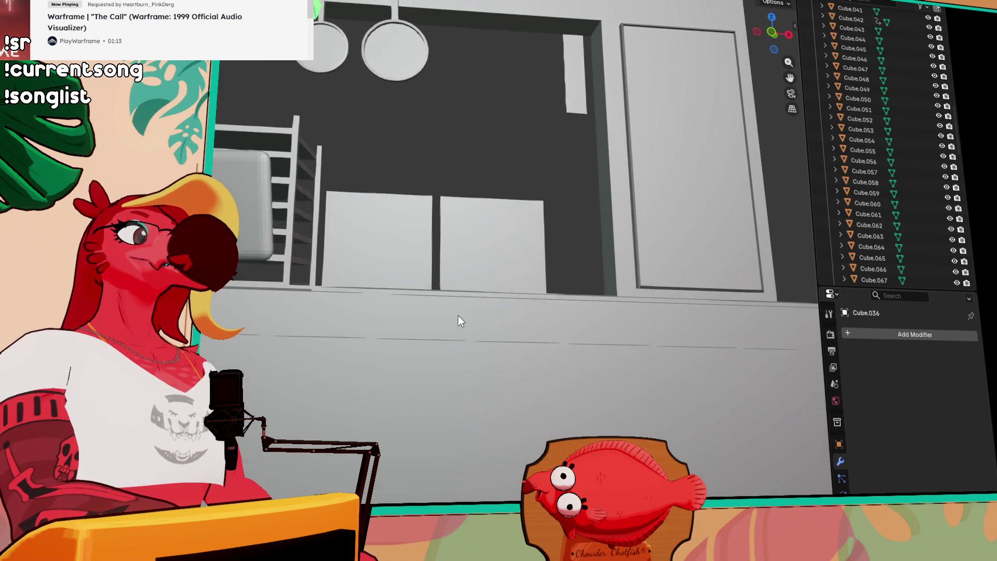
scroll(458, 320, "down", 1)
- Move the rounded box at the left end of the counter downward
left_click(254, 234)
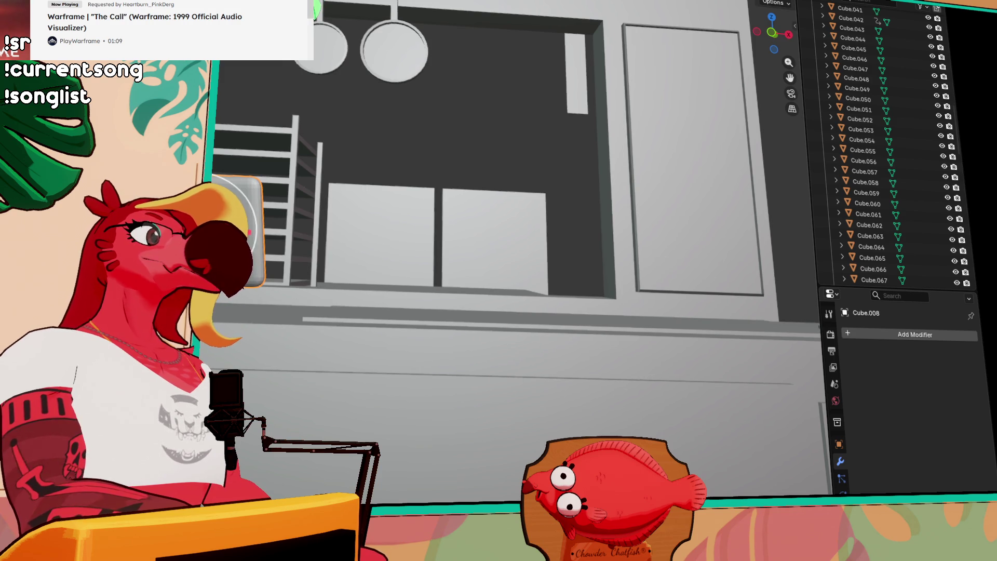
key("g")
mouse_move(327, 218)
left_mouse_down()
mouse_move(470, 269)
mouse_move(454, 261)
left_mouse_up()
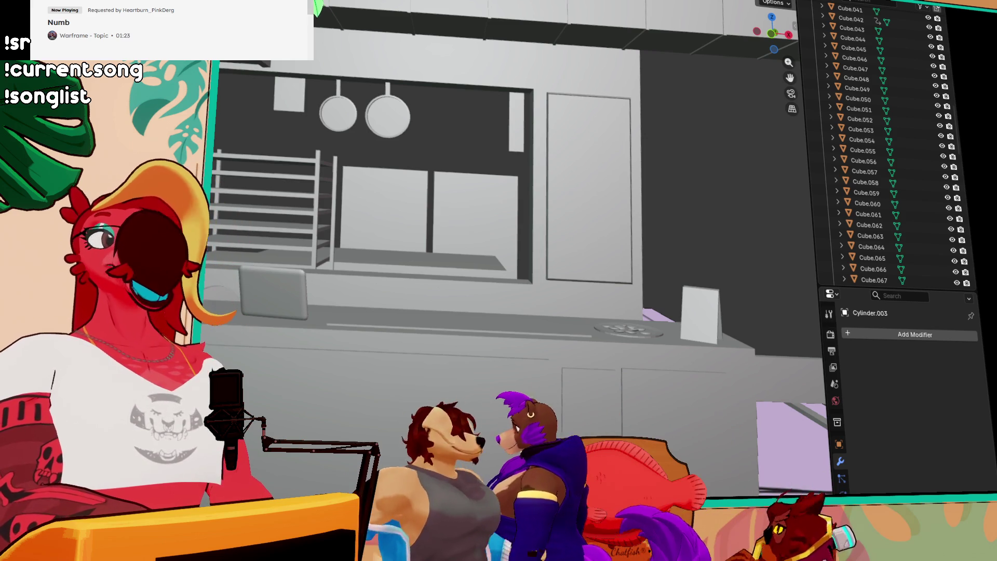
- Orbit around the kitchen from the counter and shelves into the room with the stairs
mouse_move(664, 352)
left_mouse_down()
mouse_move(586, 342)
mouse_move(624, 321)
mouse_move(556, 302)
mouse_move(572, 295)
mouse_move(563, 302)
left_mouse_up()
scroll(557, 304, "down", 2)
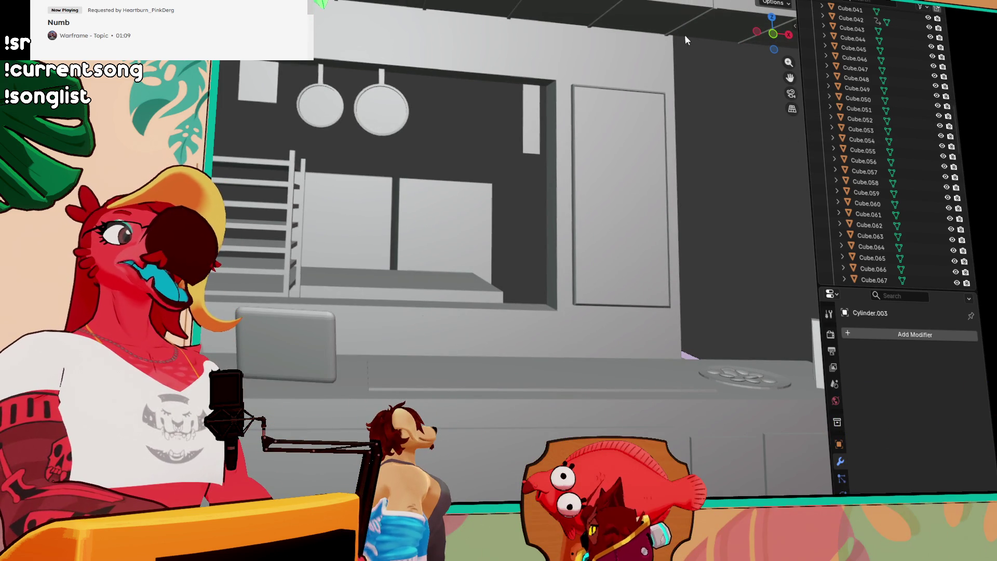
left_click_drag(683, 123, 676, 123)
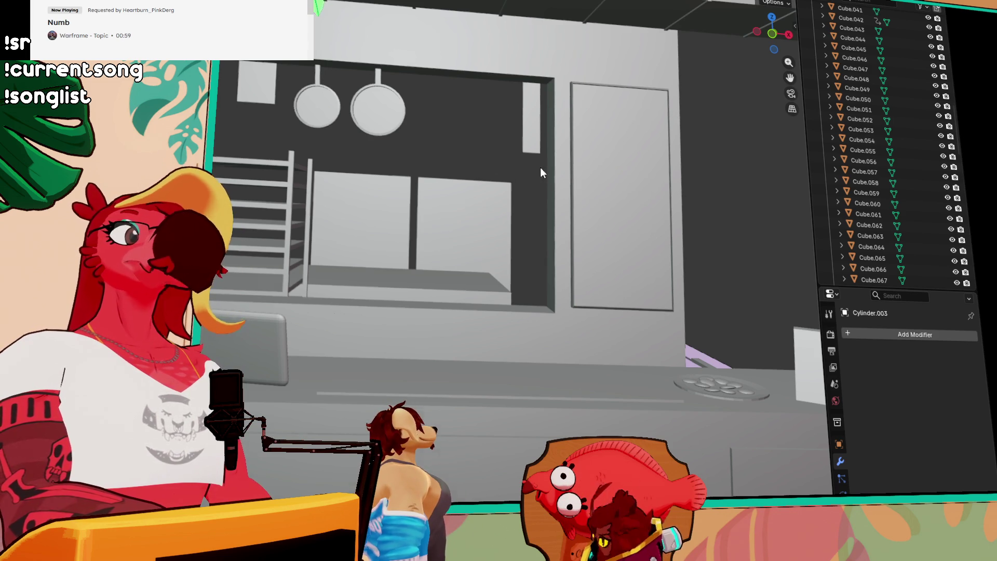
left_click_drag(540, 170, 538, 184)
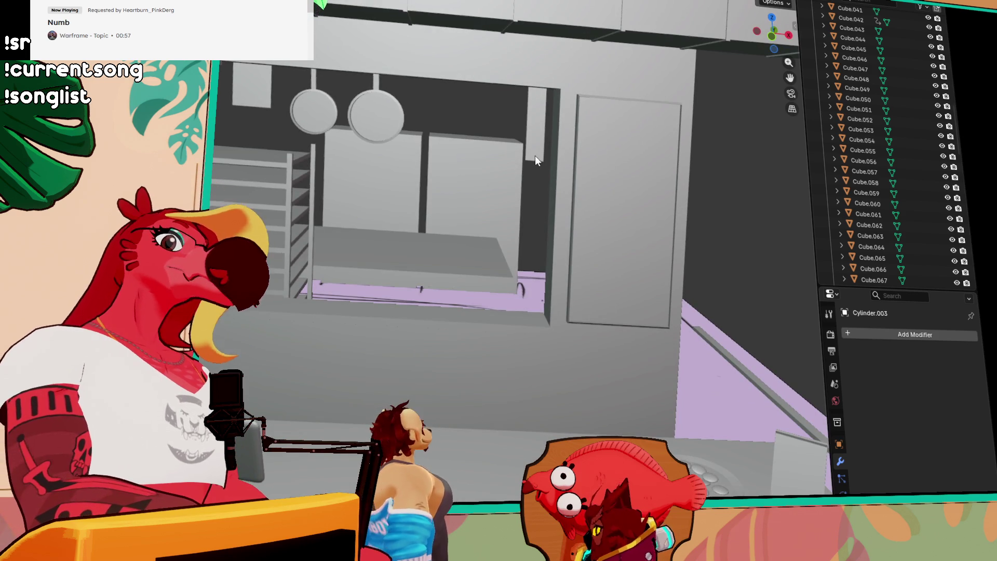
left_click_drag(534, 155, 523, 181)
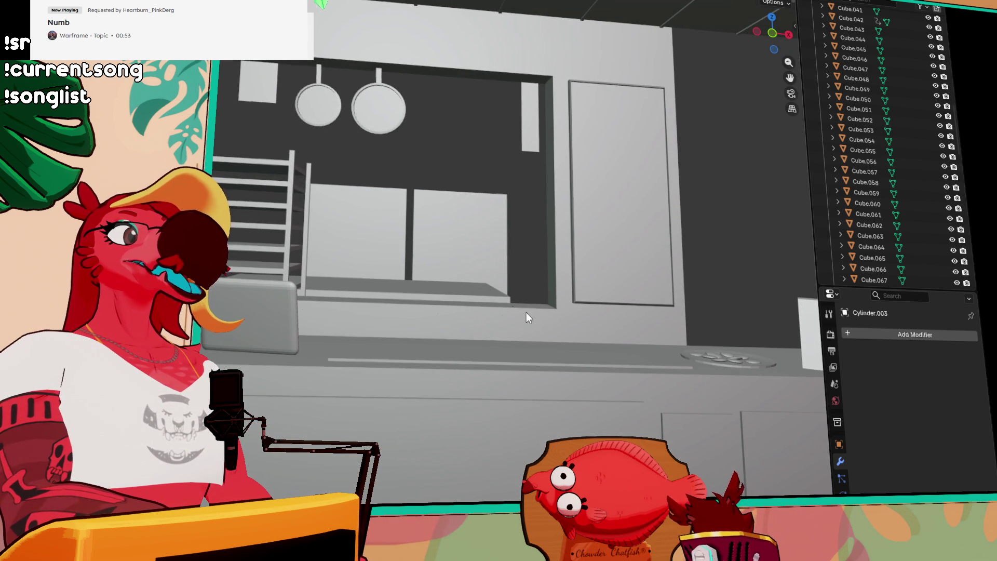
mouse_move(381, 237)
left_mouse_down()
mouse_move(378, 251)
mouse_move(380, 241)
left_mouse_up()
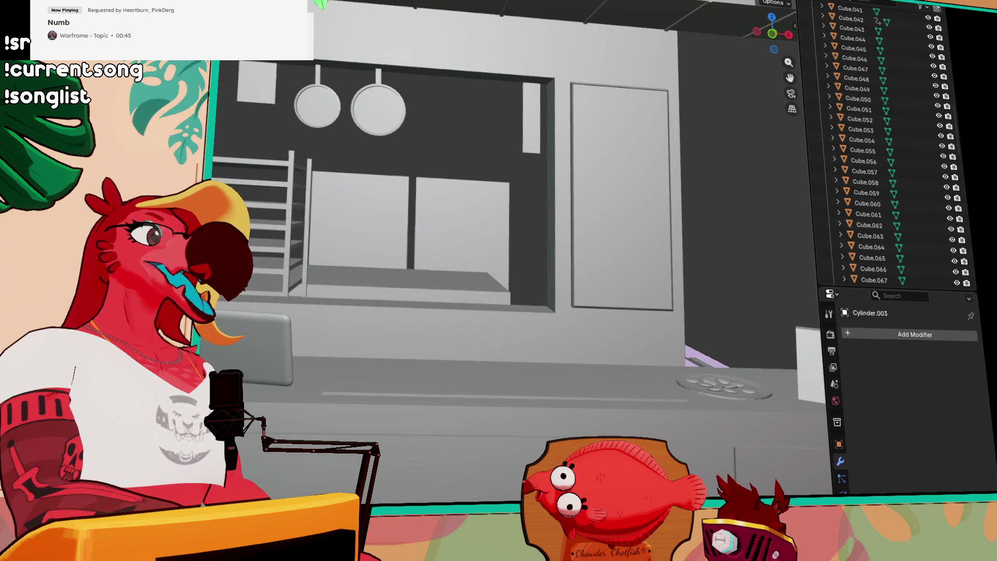
mouse_move(516, 209)
left_mouse_down()
mouse_move(526, 246)
mouse_move(449, 227)
mouse_move(410, 235)
left_mouse_up()
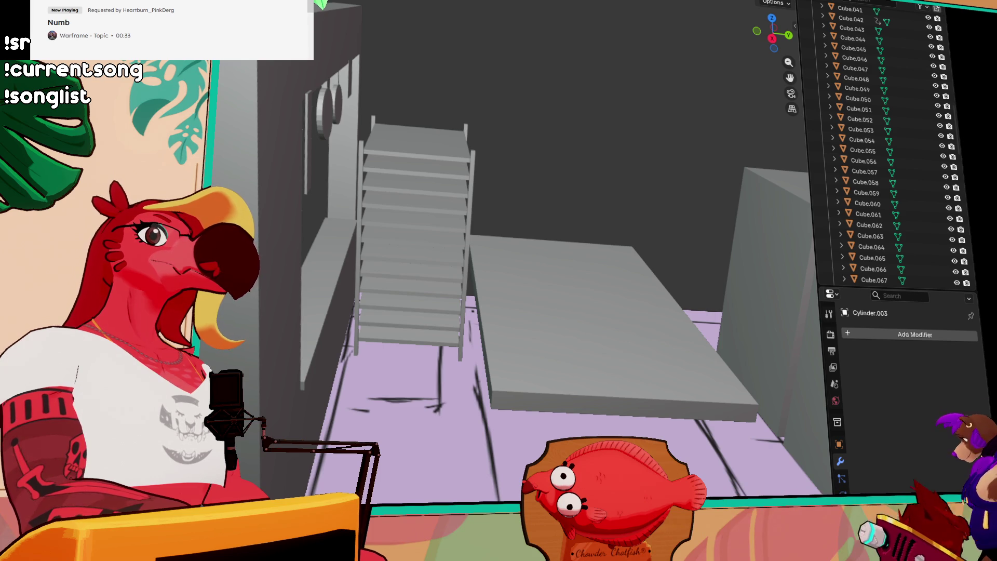
scroll(365, 151, "down", 3)
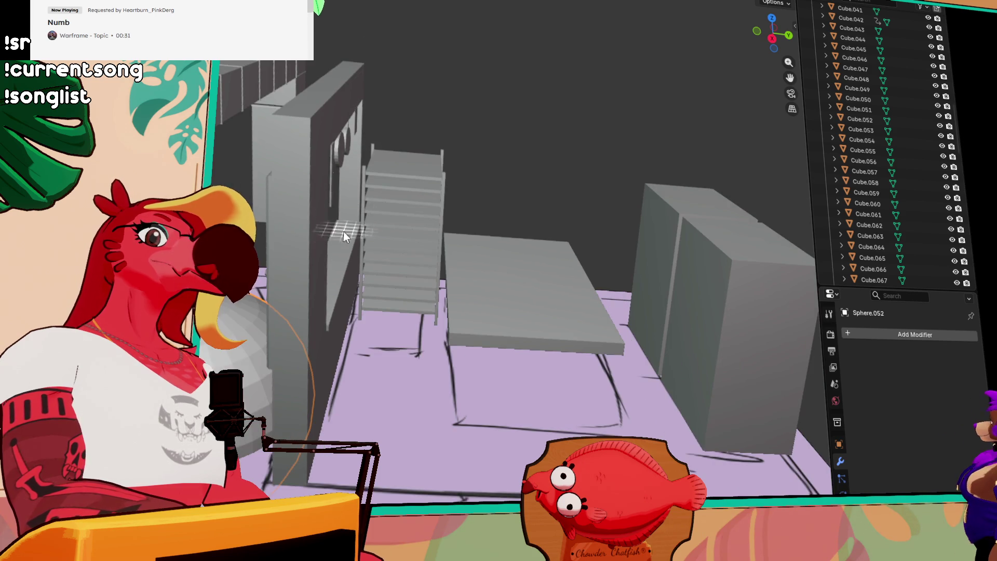
- Scale the new sphere down and move it onto the platform in a side view
key("shift+r")
key("s")
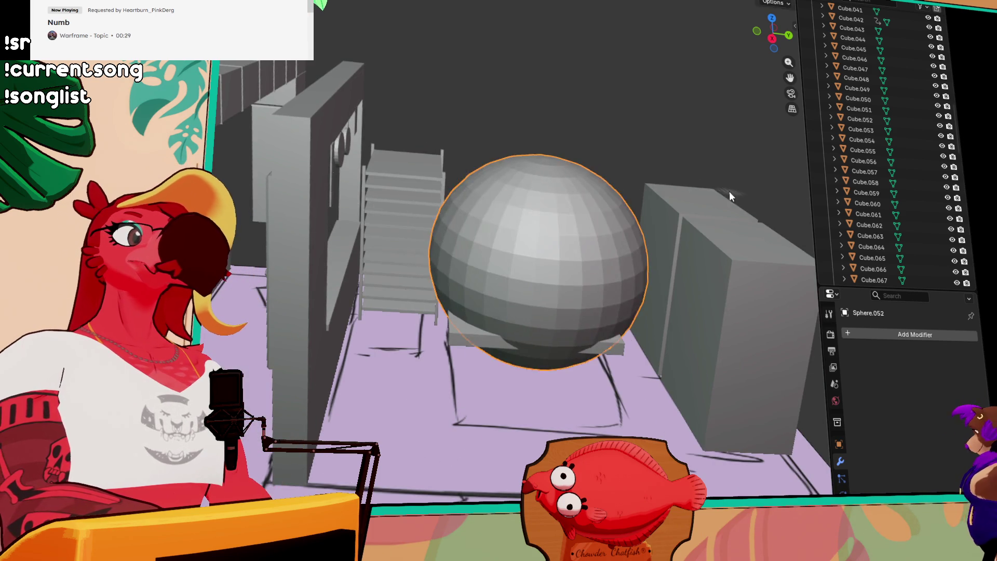
left_click(597, 253)
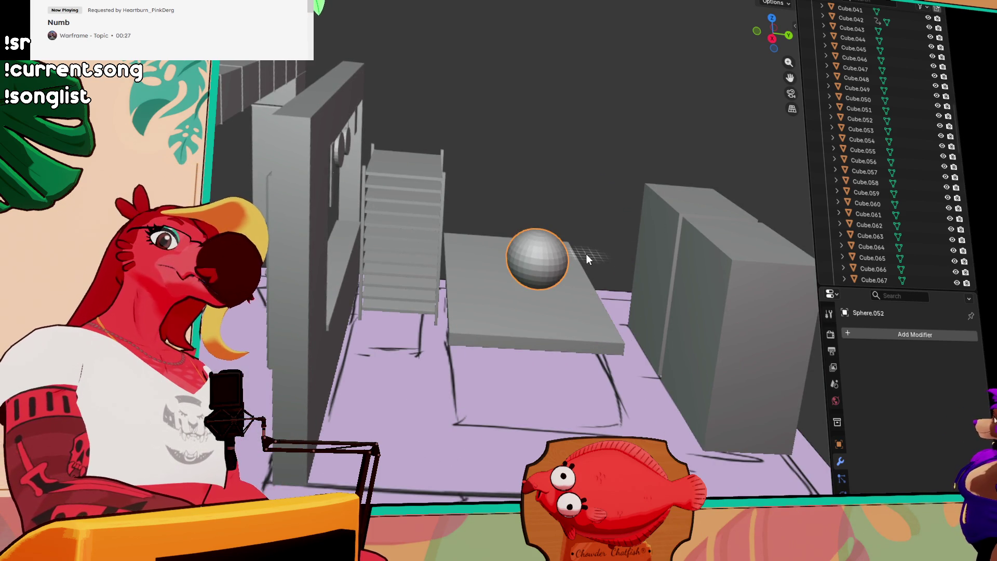
left_click(771, 37)
key("s")
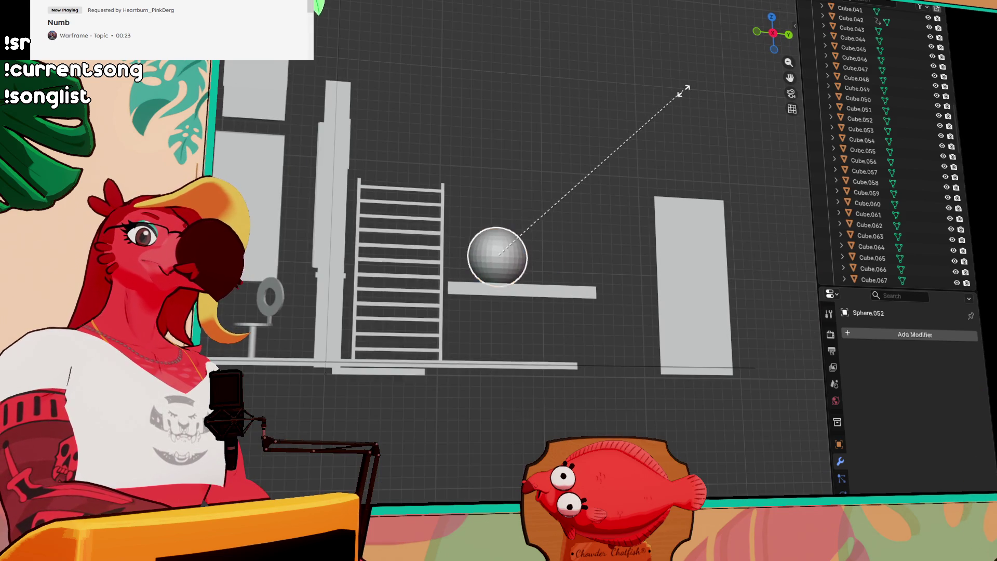
left_click(611, 152)
key("g")
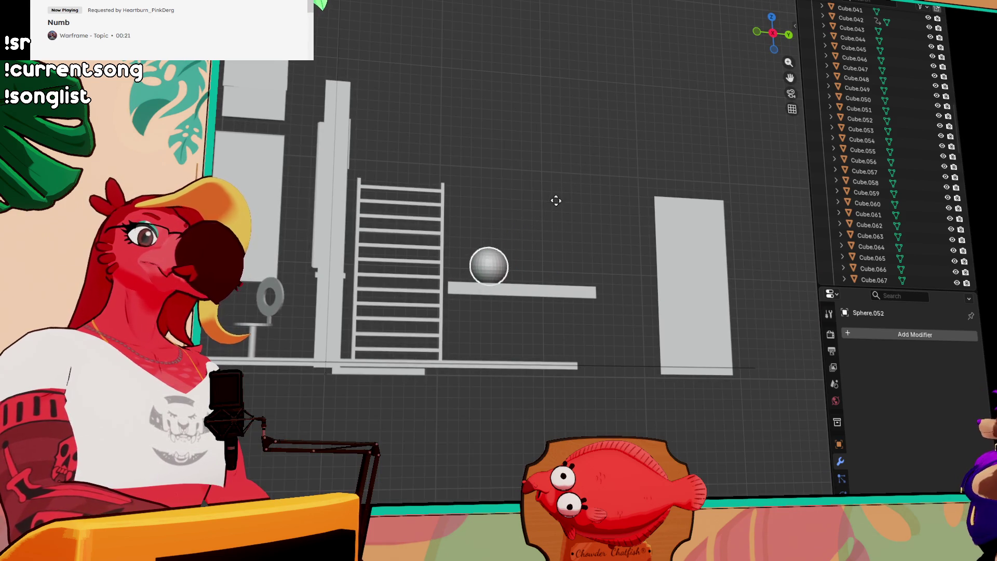
left_click(516, 272)
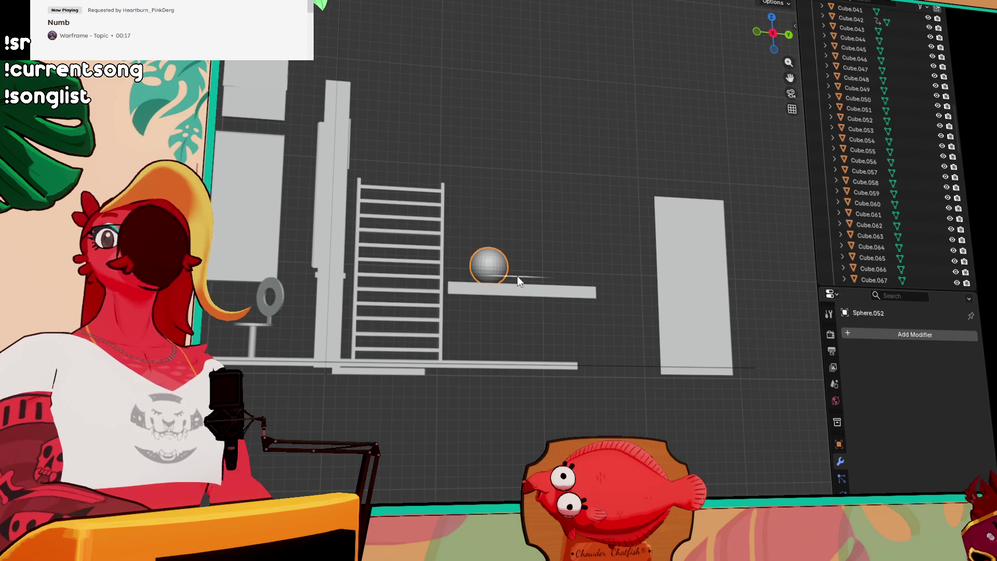
- Frame the sphere up close from a straight side view and enter Edit Mode on its mesh
key("grave")
left_click(576, 312)
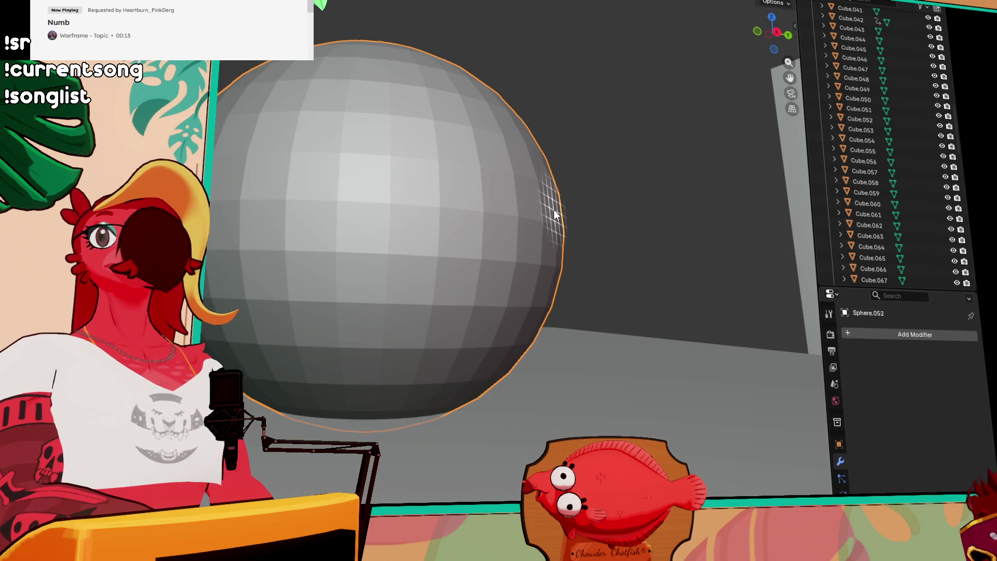
mouse_move(497, 212)
left_mouse_down()
mouse_move(494, 191)
mouse_move(523, 171)
left_mouse_up()
left_click(774, 35)
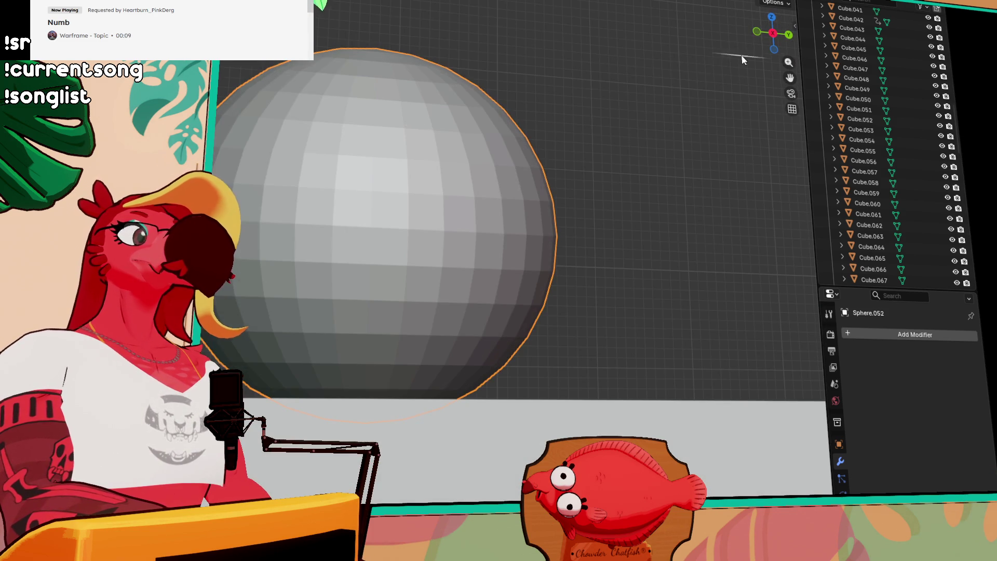
key("Tab")
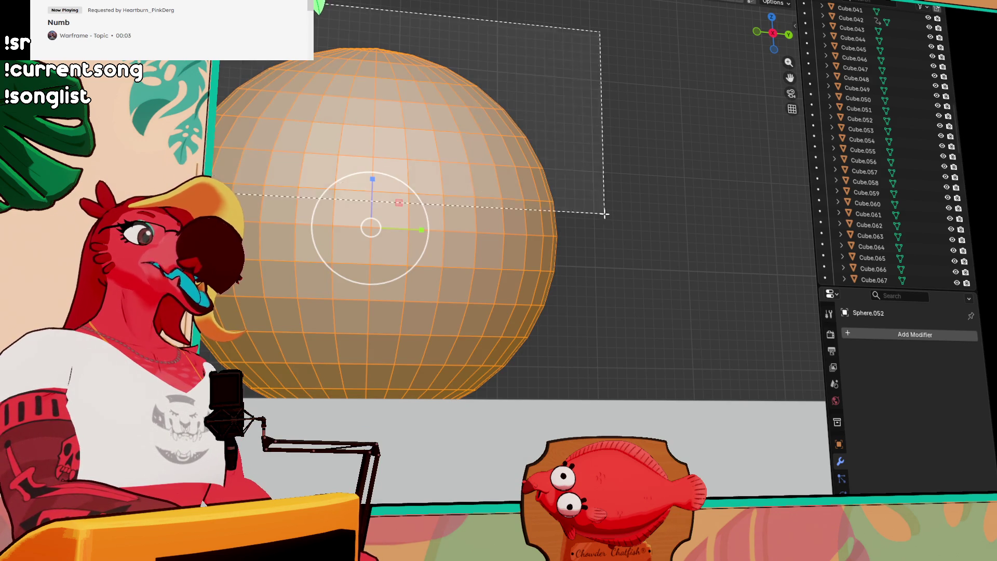
- Box-select the sphere's top faces and try a vertical scale, then cancel and deselect
left_click_drag(234, 16, 603, 213)
left_click_drag(314, 9, 637, 182)
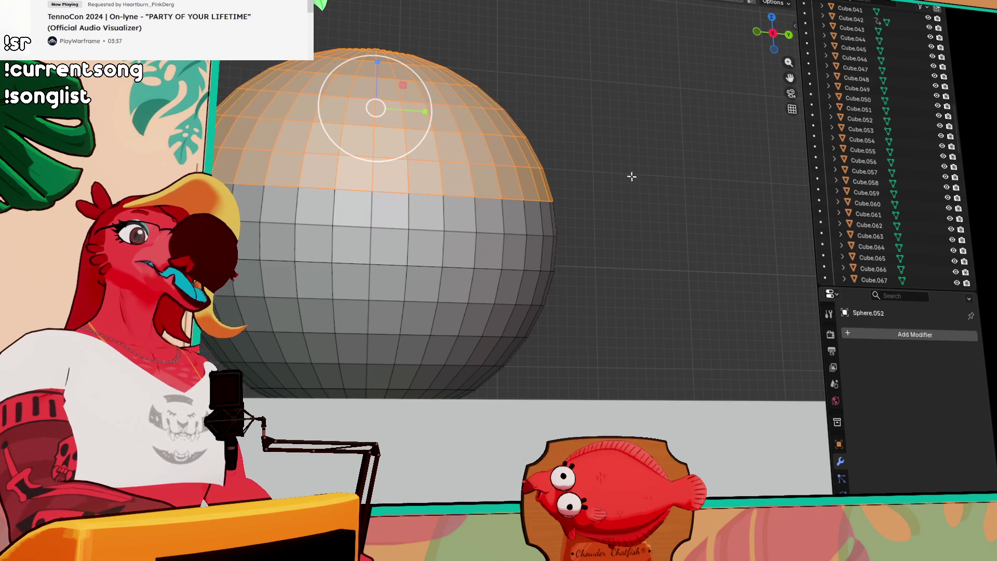
key("s")
key("z")
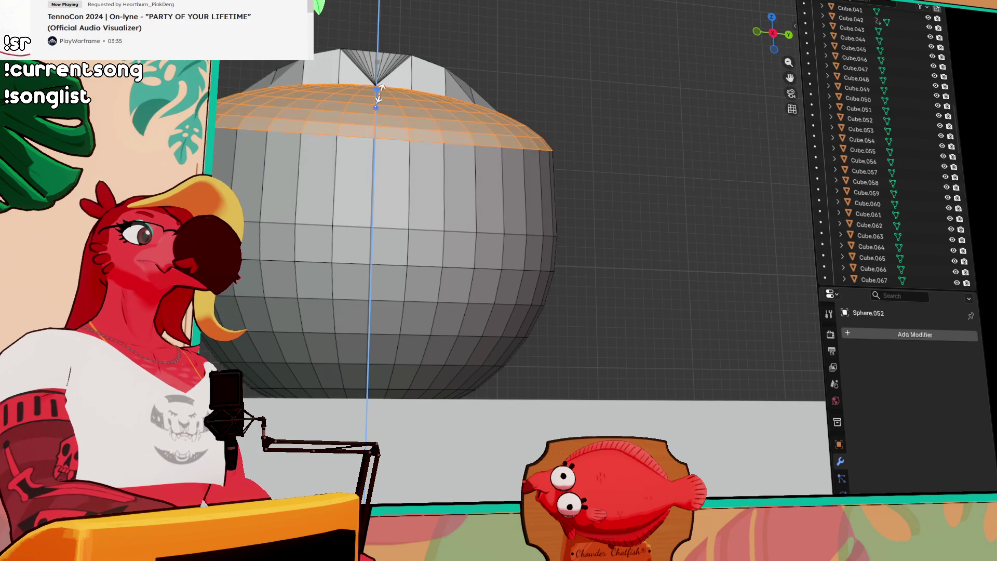
key("Escape")
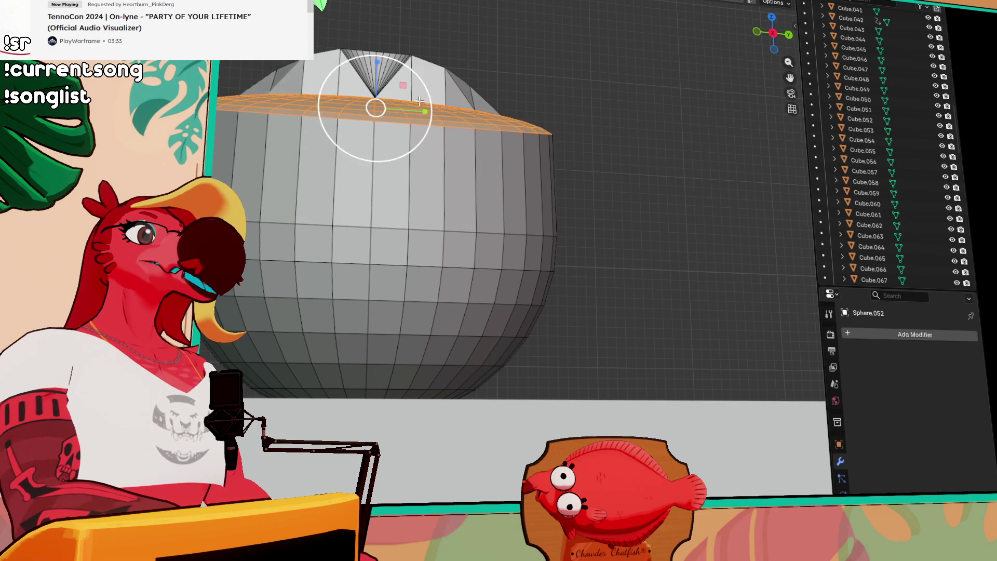
key("alt+a")
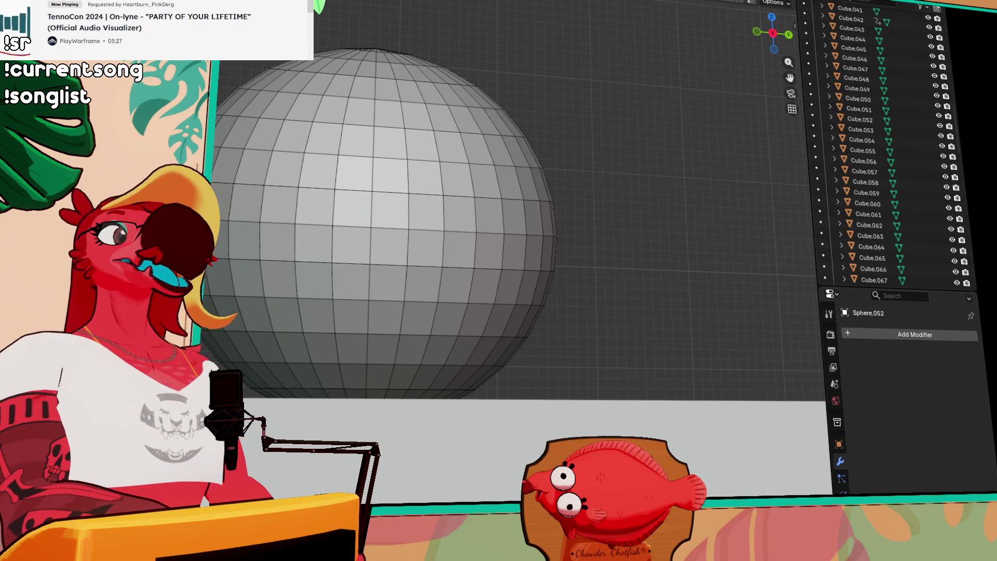
- With X-ray on, flatten the sphere's whole upper half along Z and lower it to the middle
key("shift+z")
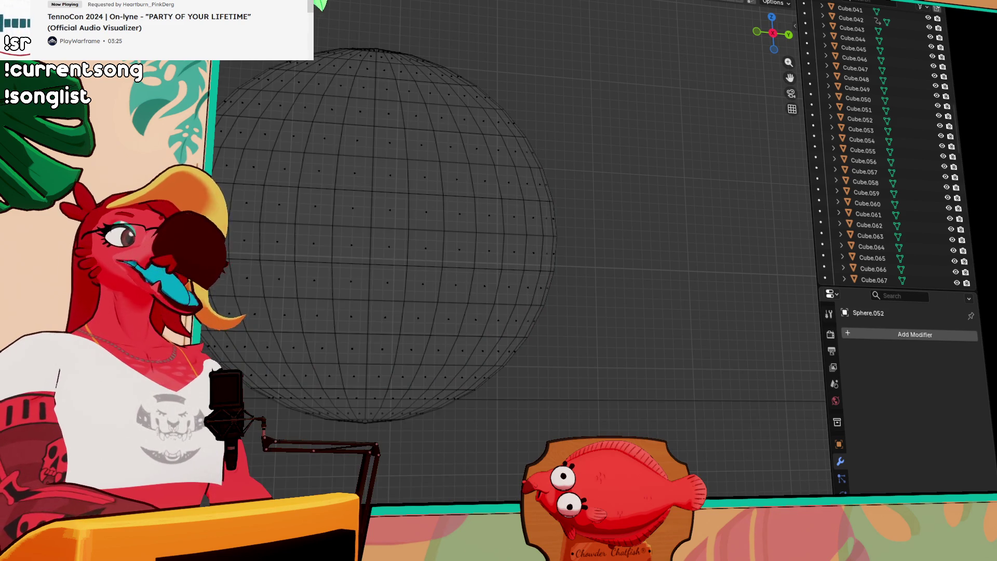
left_click_drag(224, 31, 663, 226)
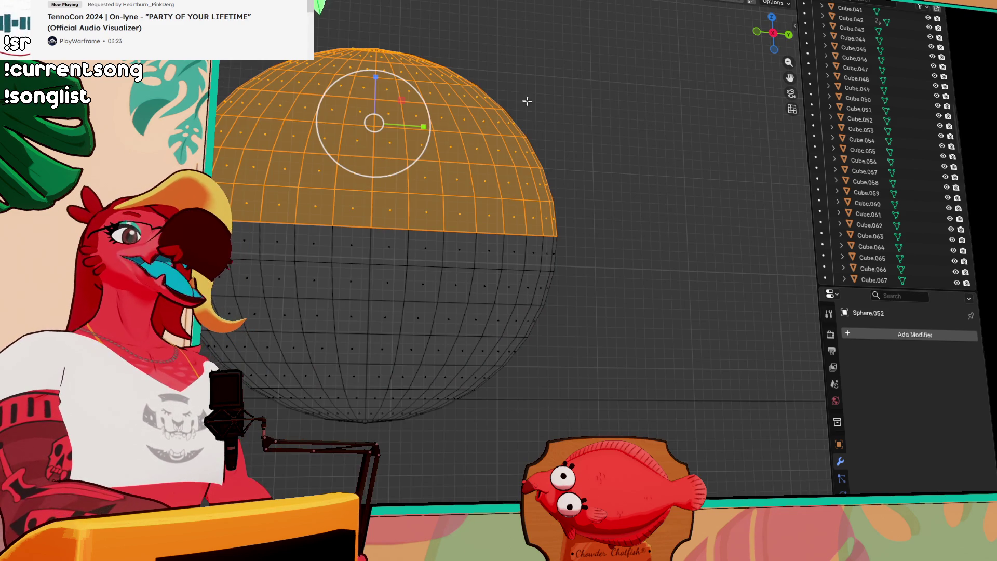
left_click_drag(374, 79, 374, 122)
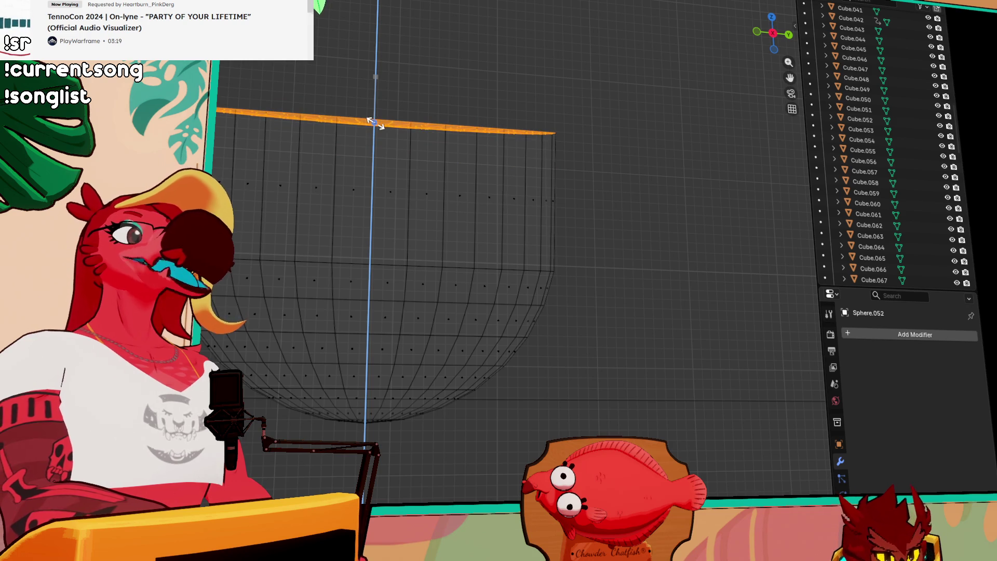
left_click_drag(375, 123, 375, 122)
mouse_move(374, 75)
left_mouse_down()
mouse_move(370, 178)
mouse_move(512, 132)
mouse_move(512, 105)
mouse_move(554, 81)
mouse_move(556, 96)
left_mouse_up()
left_click(369, 179)
mouse_move(474, 111)
left_mouse_down()
mouse_move(465, 176)
mouse_move(436, 246)
left_mouse_up()
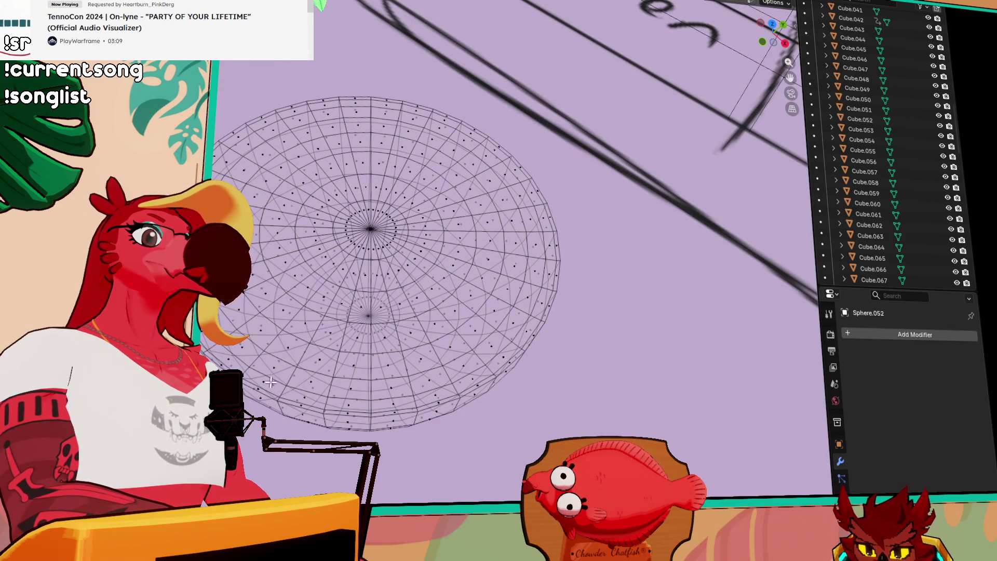
key("ctrl+alt+shift+c")
- Try selecting and growing the flat top's rim loop, then undo, return to solid shading and deselect
left_click_drag(276, 365, 346, 298)
left_click(318, 328)
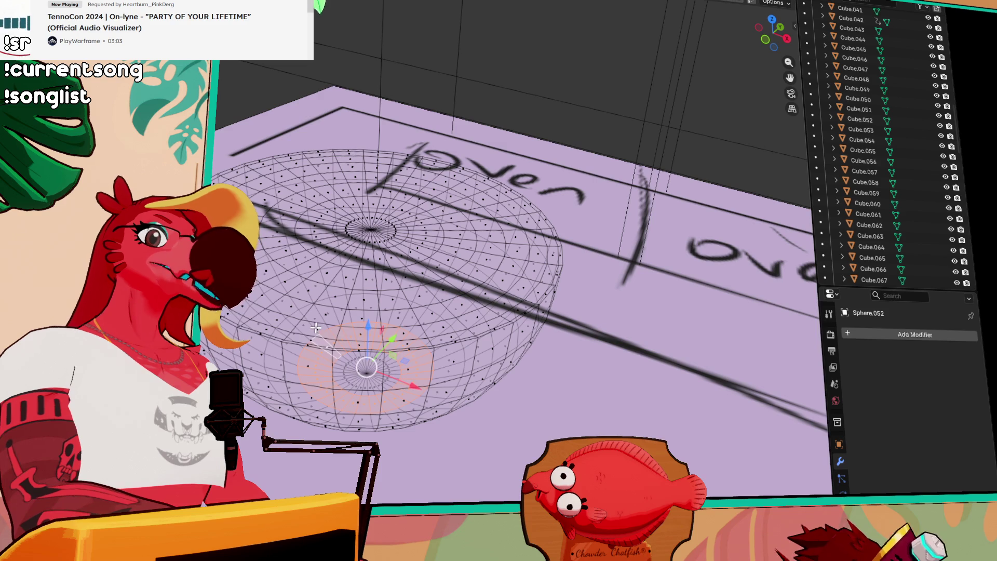
left_click_drag(316, 327, 279, 293)
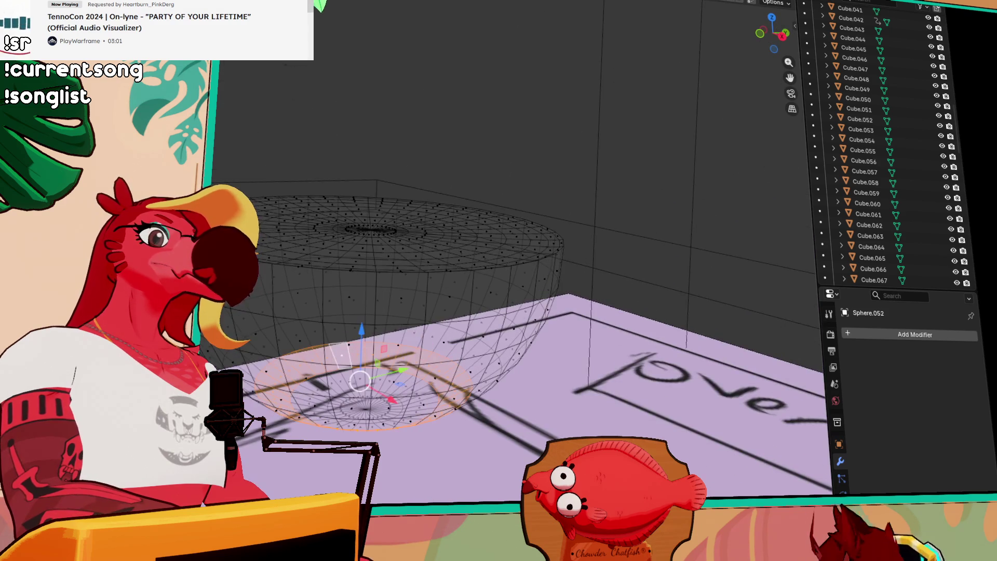
left_click(366, 267, "alt")
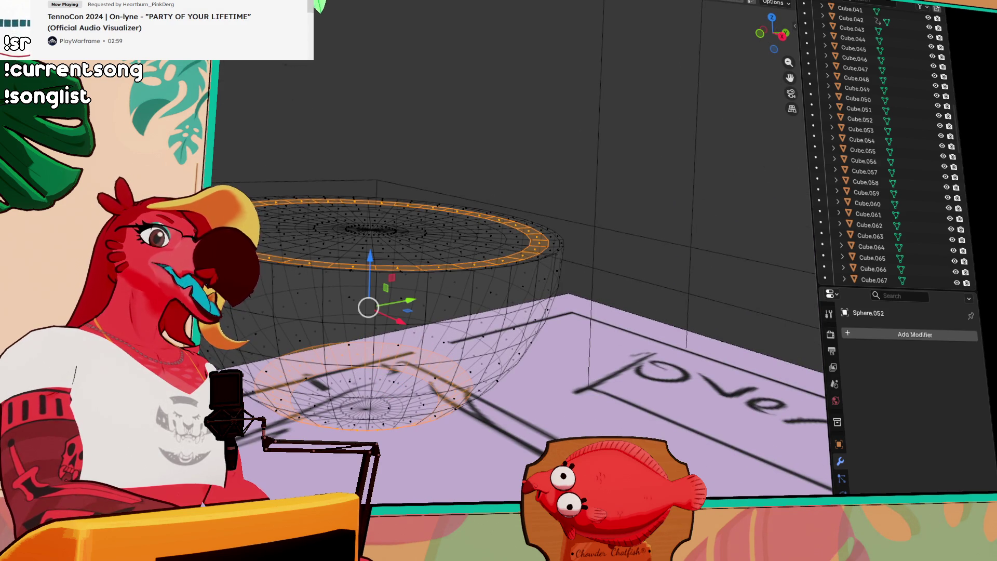
key("ctrl+KP_Add")
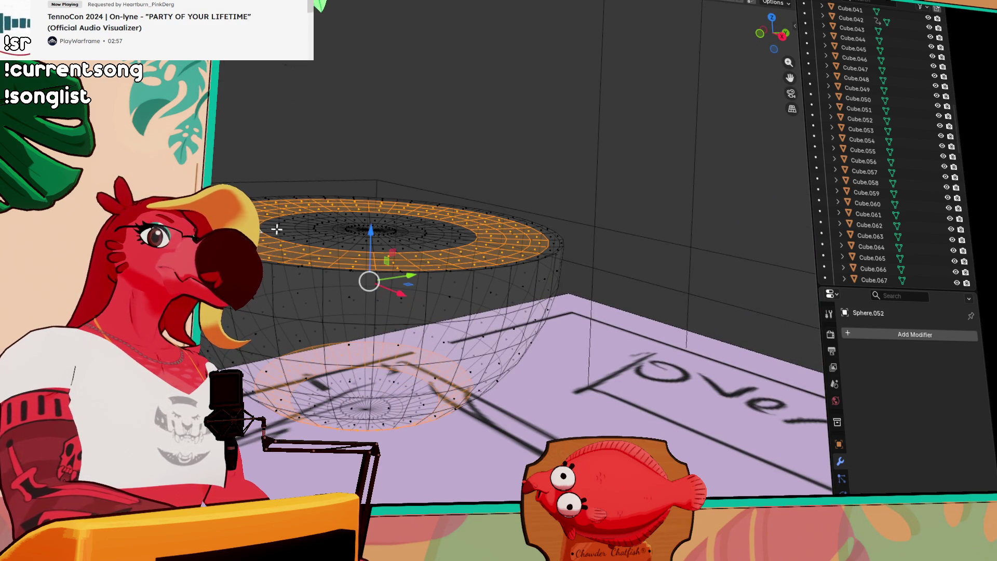
left_click(282, 229, "alt+shift")
left_click(269, 243, "alt+shift")
left_click(269, 244, "shift")
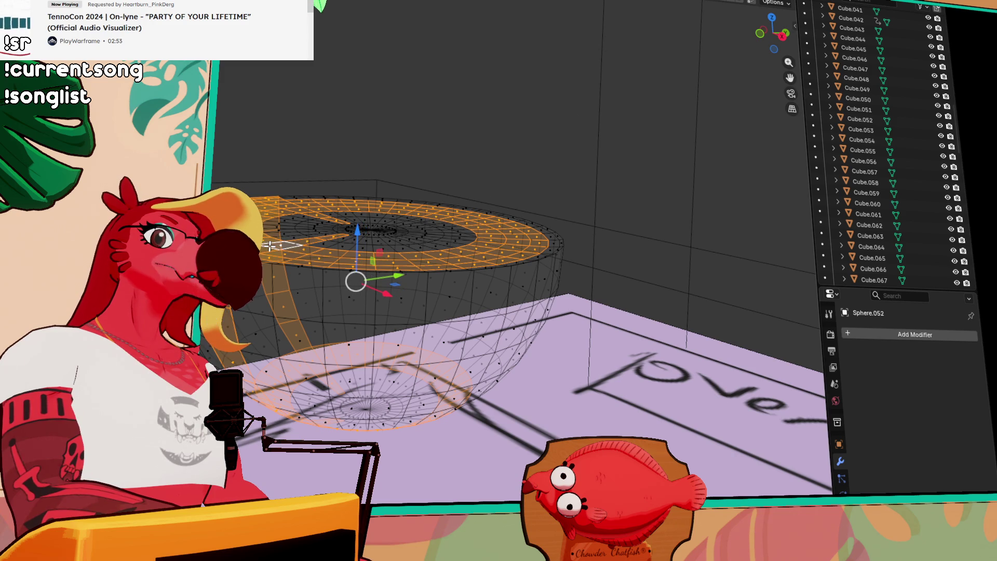
key("ctrl+z")
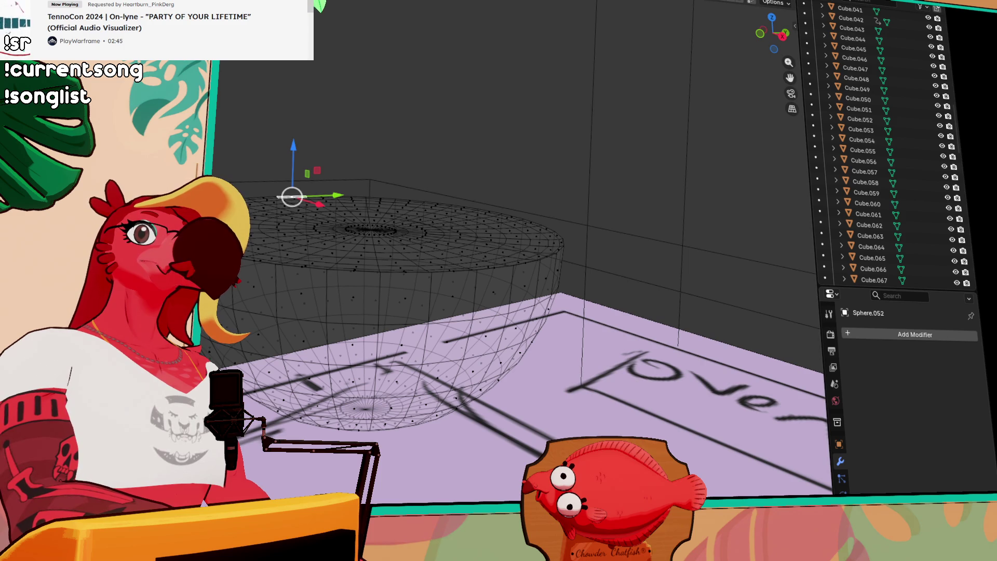
key("shift+z")
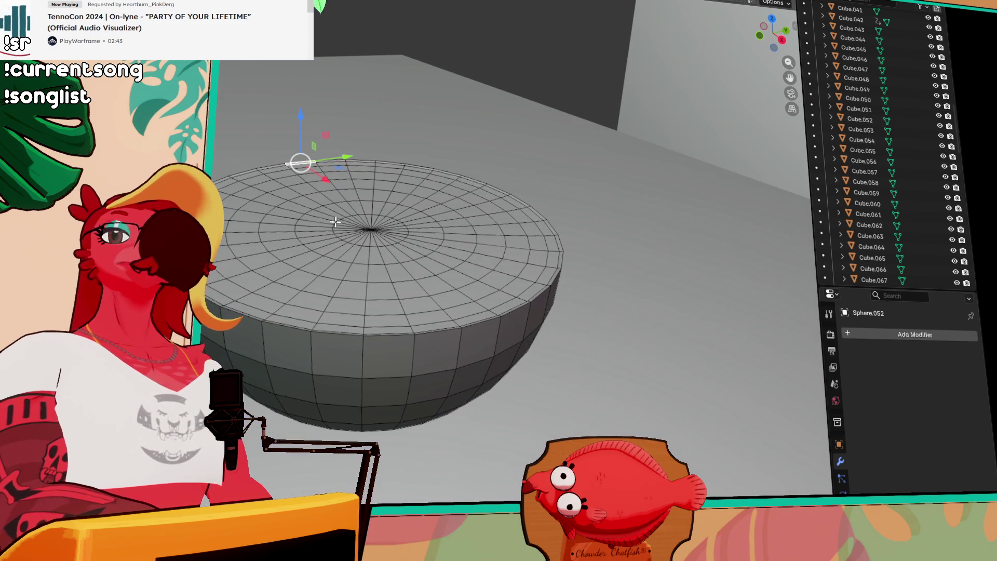
key("alt+a")
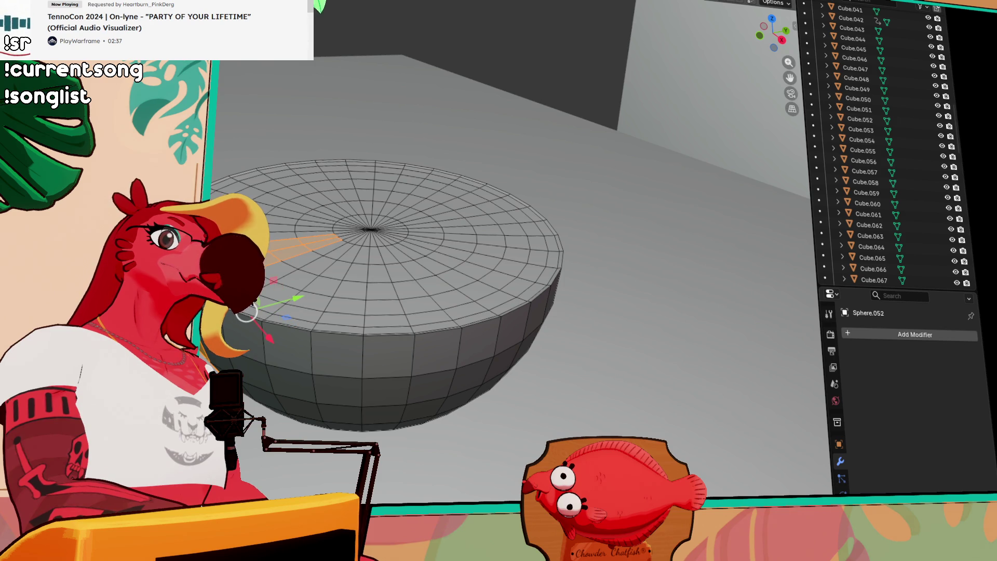
key("alt+a")
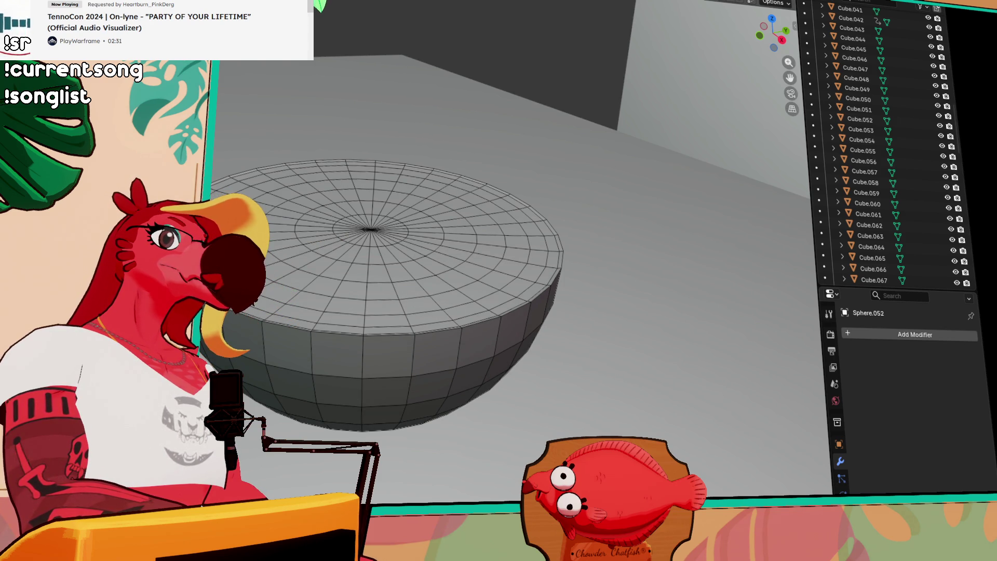
- Select the flat top's concentric rings from the rim inward toward the centre, then deselect all
left_click(312, 235)
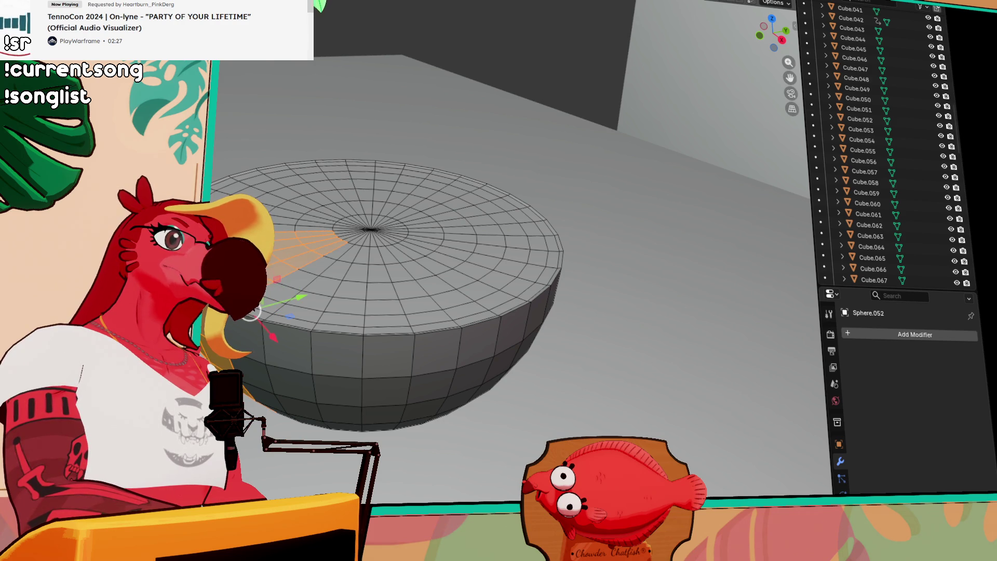
left_click(366, 293, "alt")
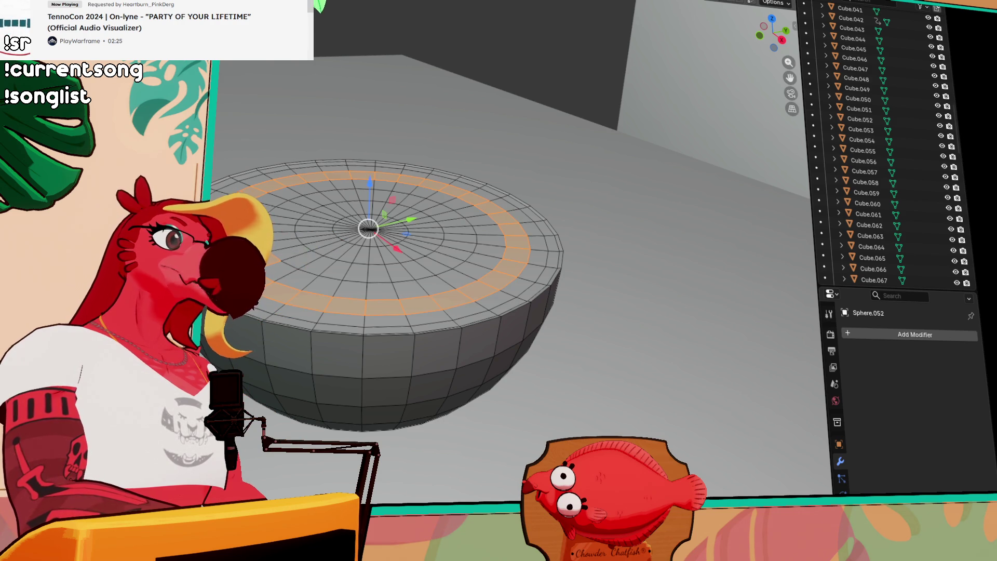
left_click(367, 309, "alt+shift")
left_click(367, 270, "alt+shift")
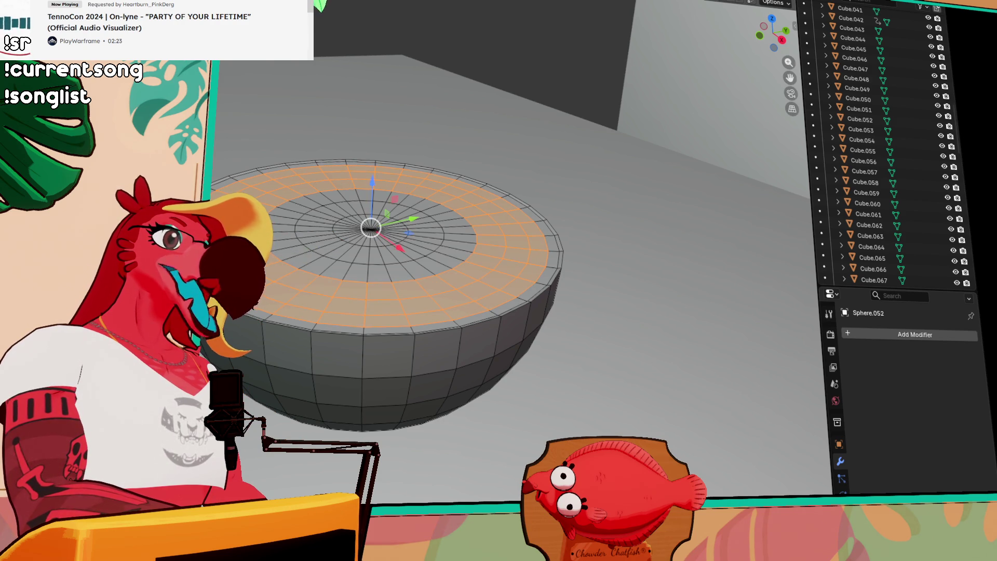
left_click(282, 239, "alt+shift")
left_click(339, 233, "alt+shift")
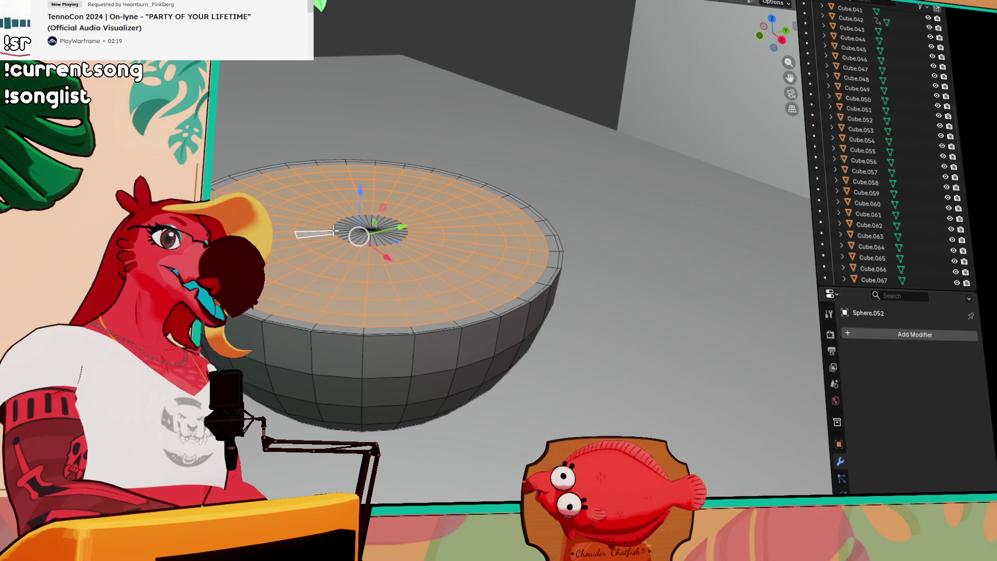
scroll(336, 232, "up", 3)
key("alt+a")
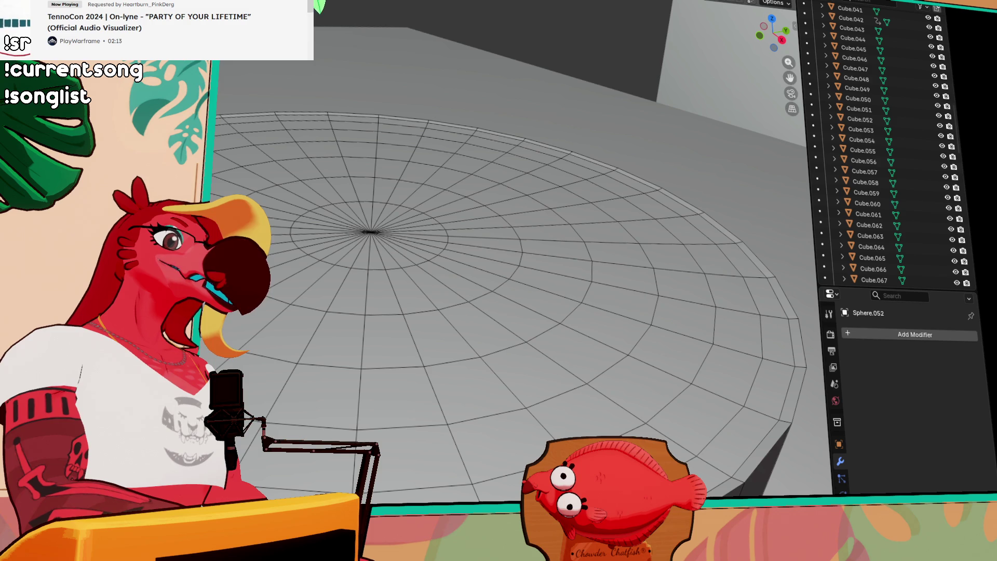
- Grow the outer-ring selection inward, check it from front and top views, then deselect
key("ctrl+z")
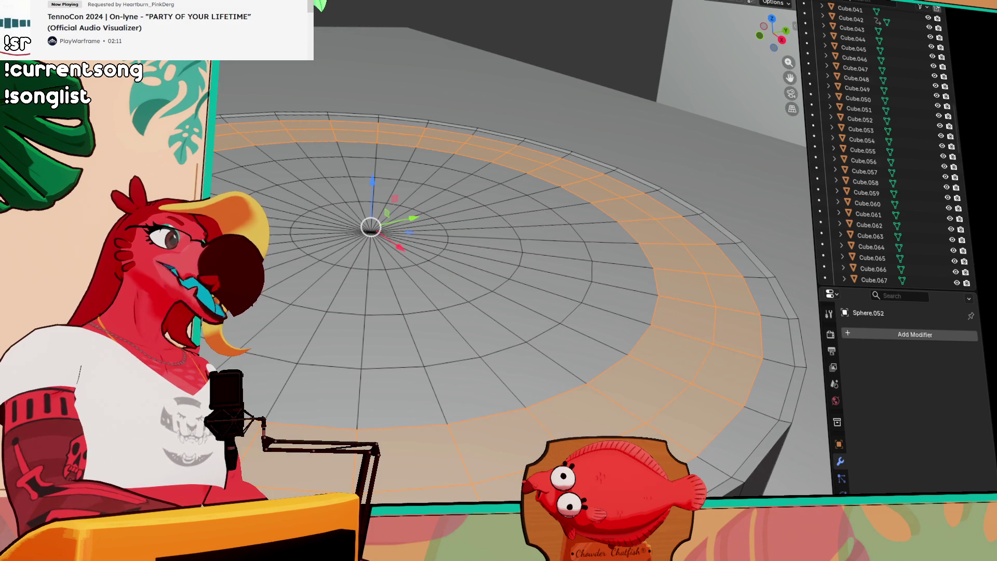
key("ctrl+KP_Add")
key("ctrl+KP_Add")
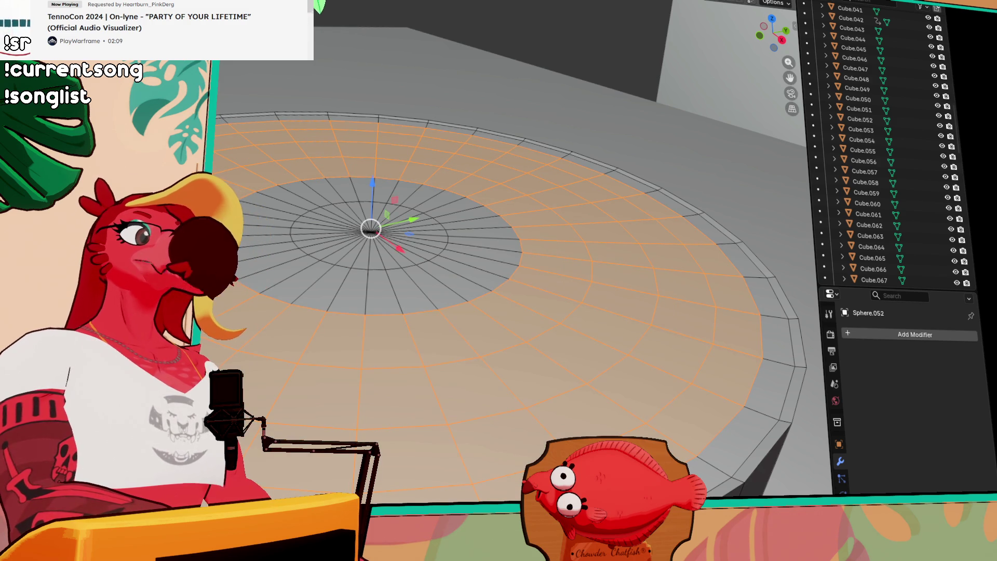
key("ctrl+KP_Add")
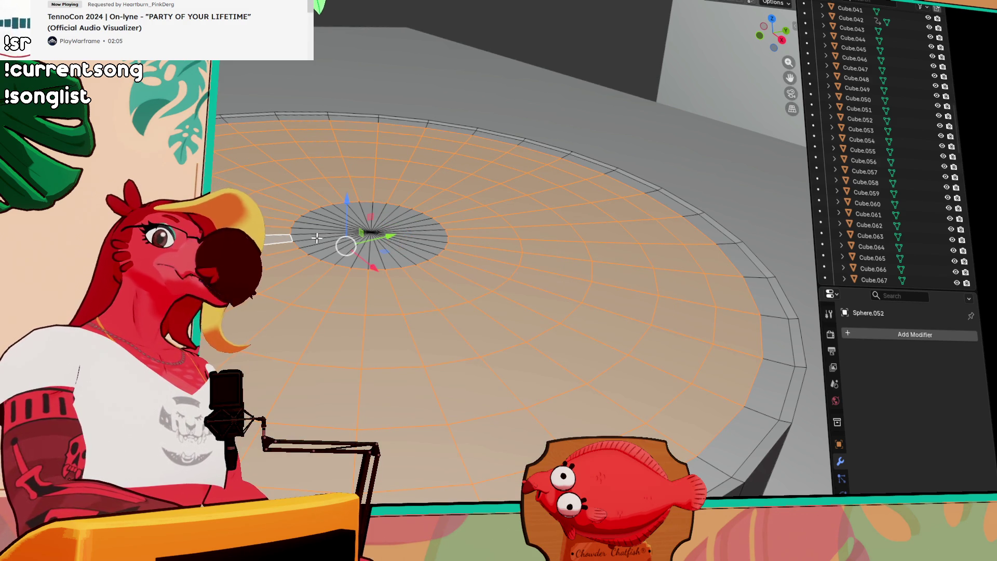
key("KP_1")
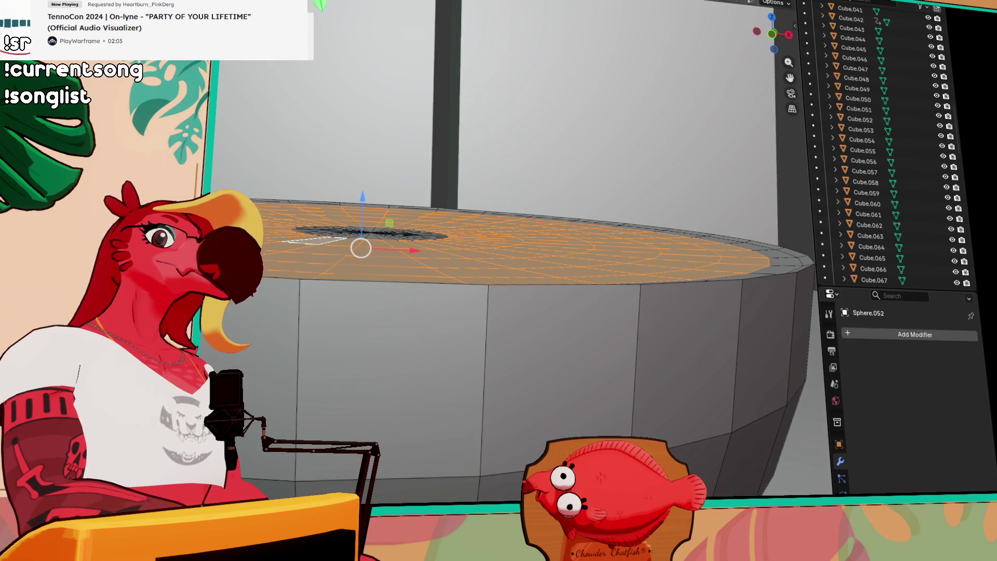
key("KP_8")
key("KP_8")
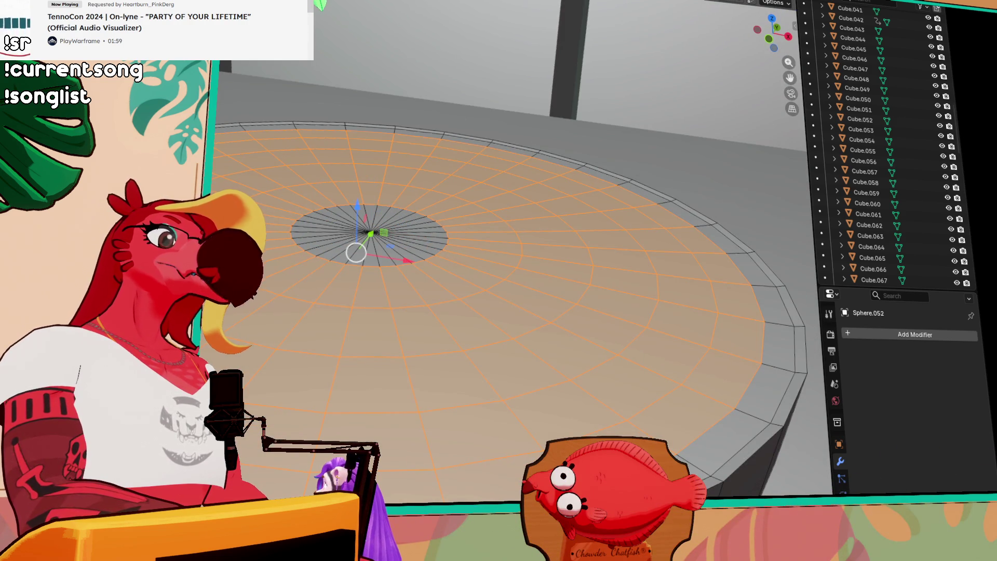
left_click(324, 253)
- Select the centre fan and outer ring and grow them until the whole top disc is selected, then view from the right
left_click(331, 248)
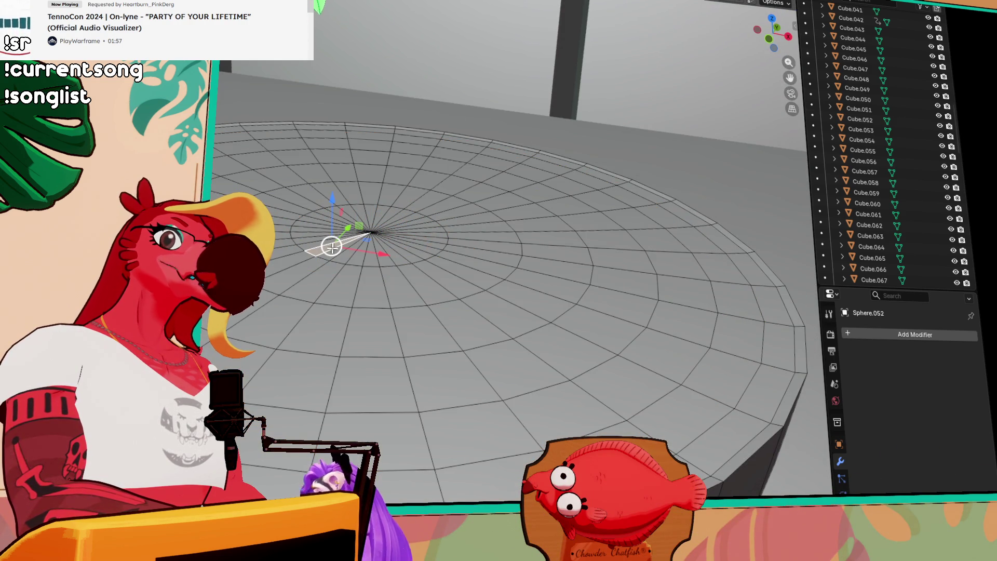
key("KP_8")
key("KP_8")
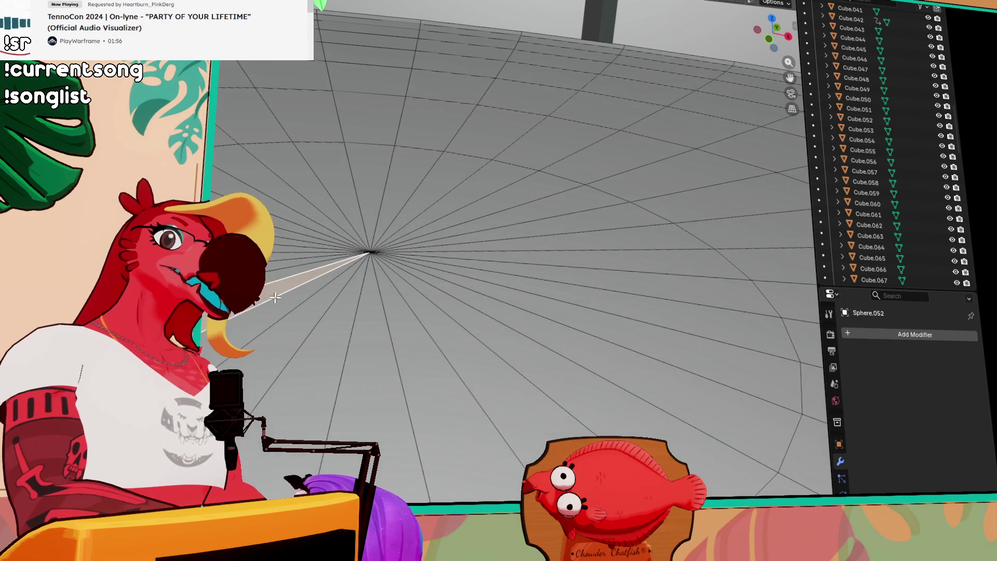
left_click(252, 341, "shift")
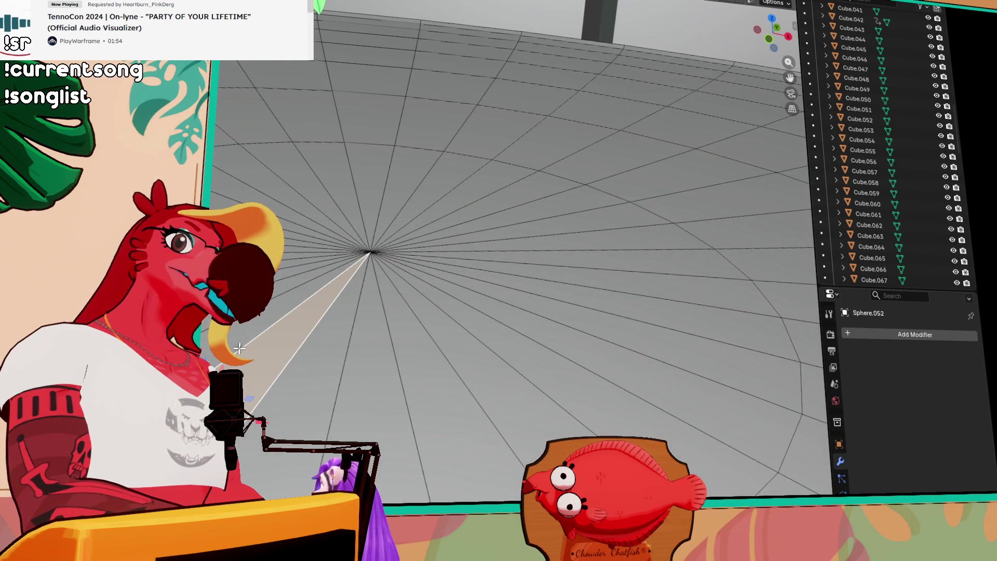
key("ctrl+KP_Add")
scroll(437, 363, "down", 3)
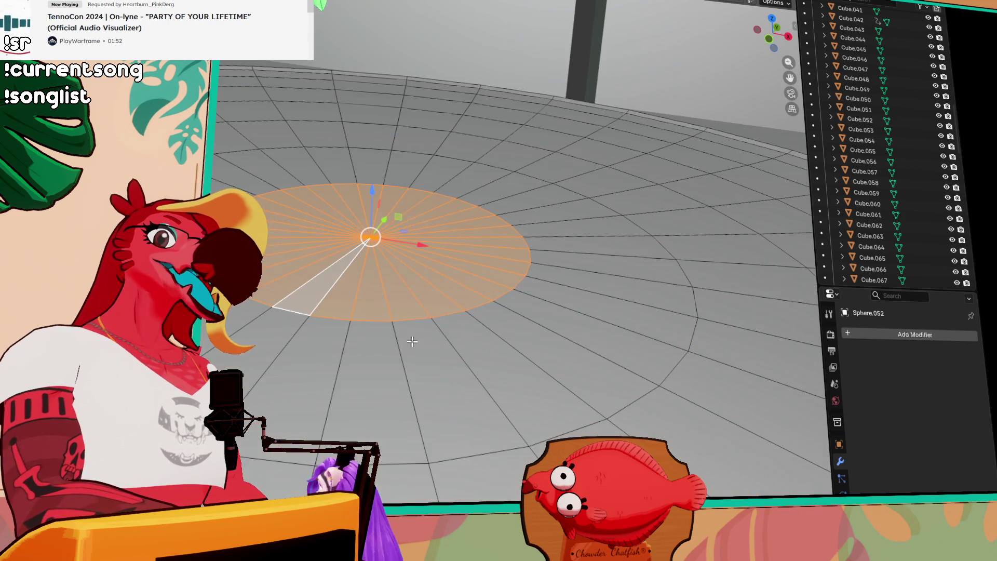
scroll(389, 351, "down", 2)
scroll(339, 334, "down", 2)
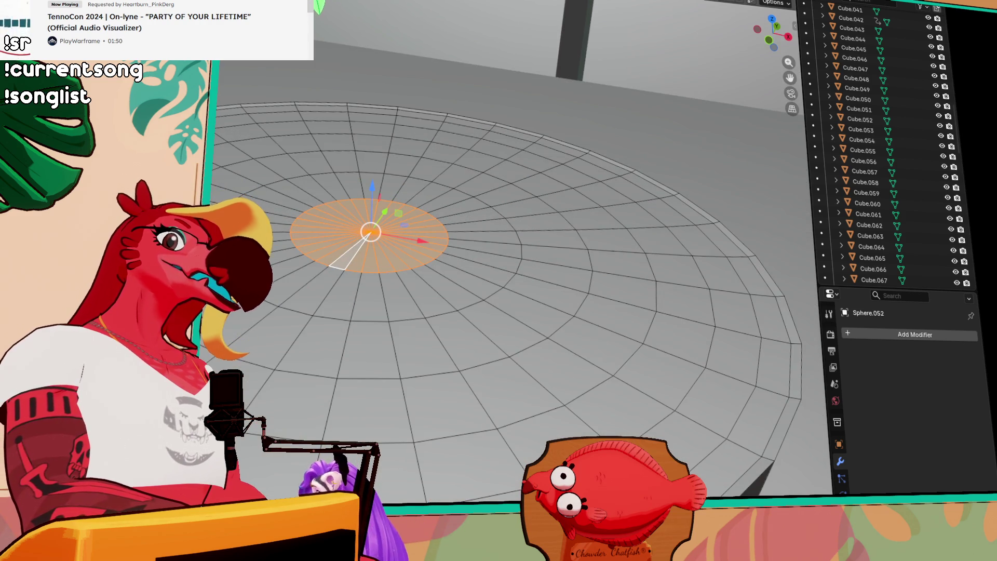
left_click(725, 296, "alt+shift")
key("ctrl+KP_Add")
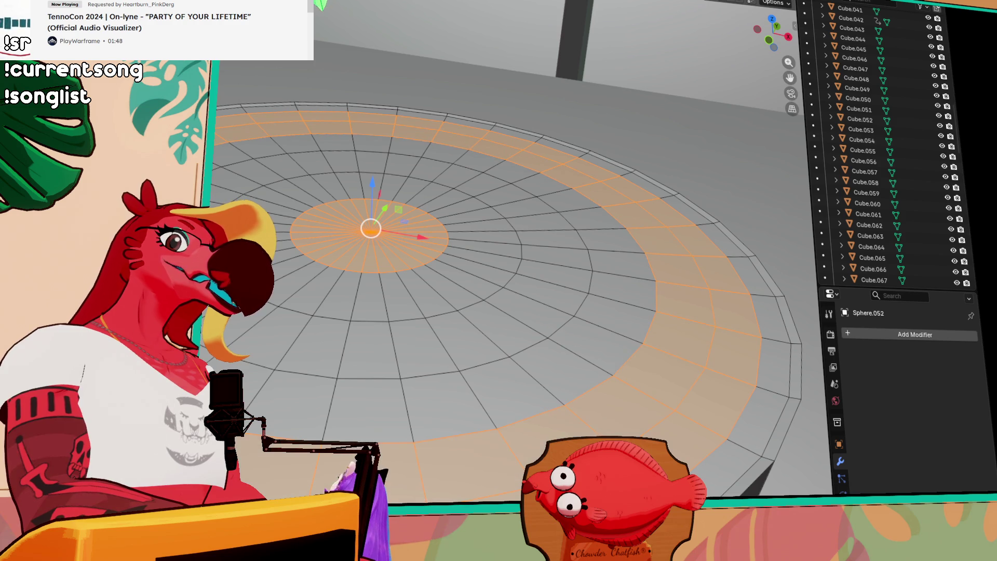
key("ctrl+KP_Add")
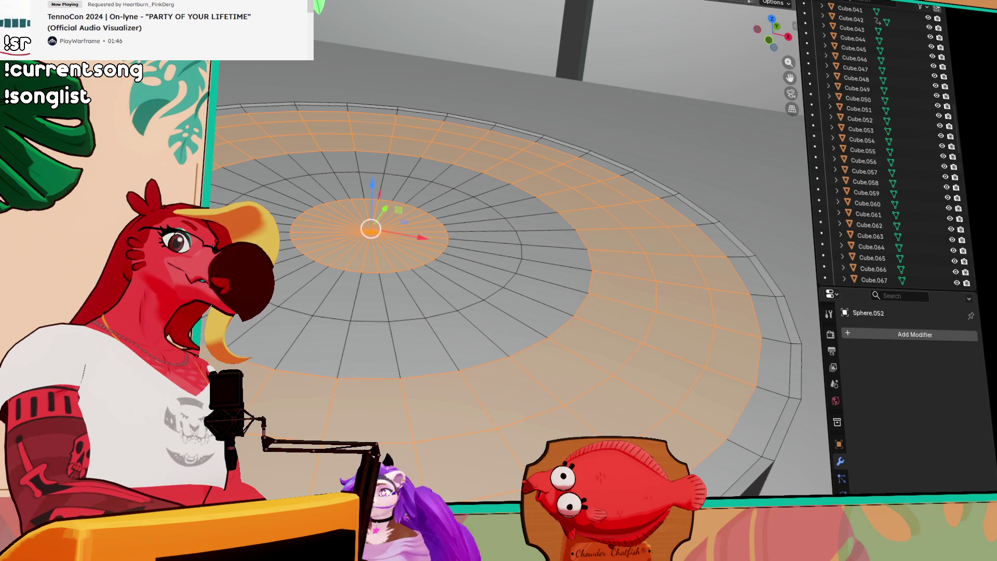
key("ctrl+KP_Add")
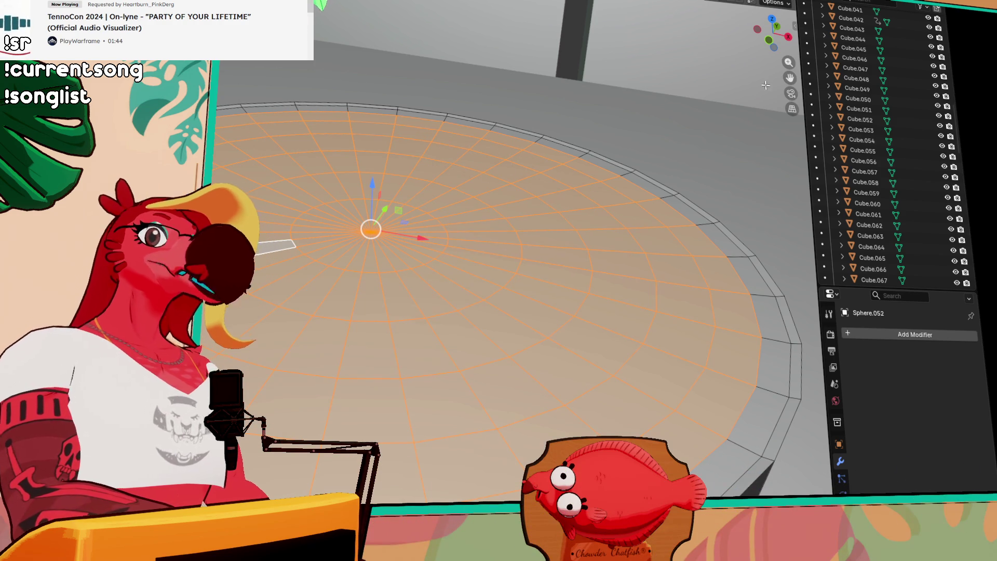
left_click(787, 36)
scroll(750, 83, "down", 5)
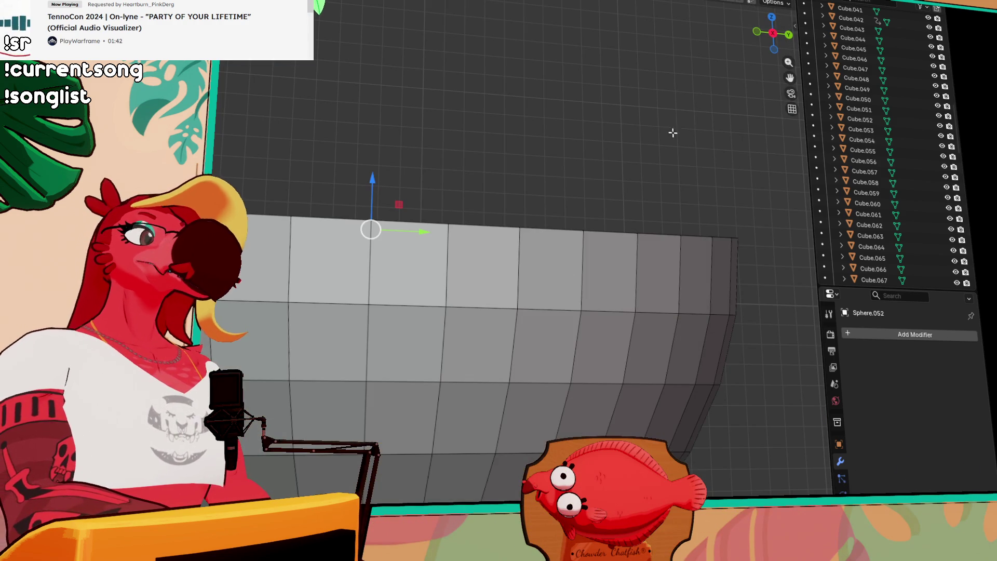
- Extrude the top disc down inside the rim to hollow the bowl, deselect and leave Edit Mode
left_click_drag(556, 166, 539, 241)
key("e")
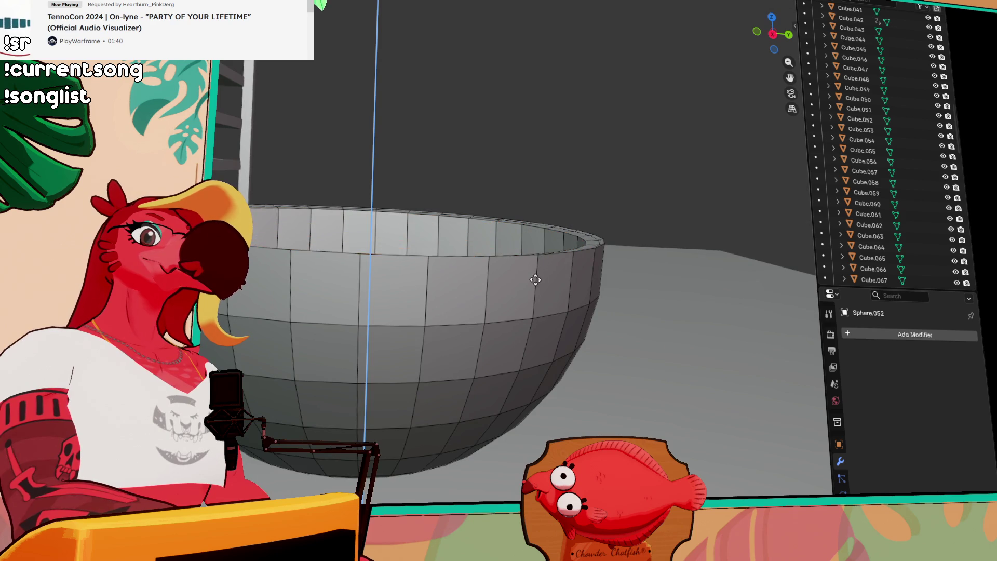
left_click(537, 303)
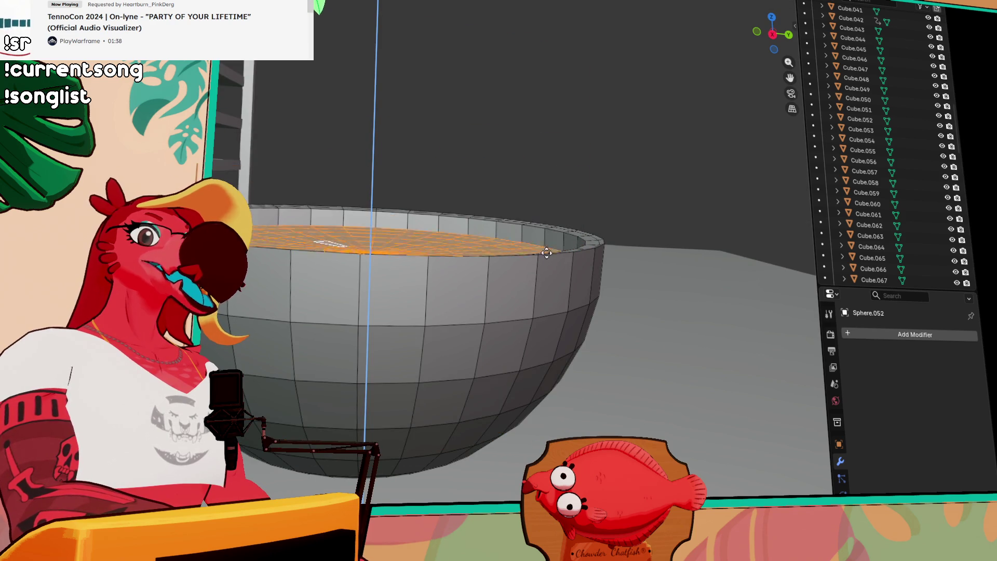
left_click_drag(541, 283, 554, 318)
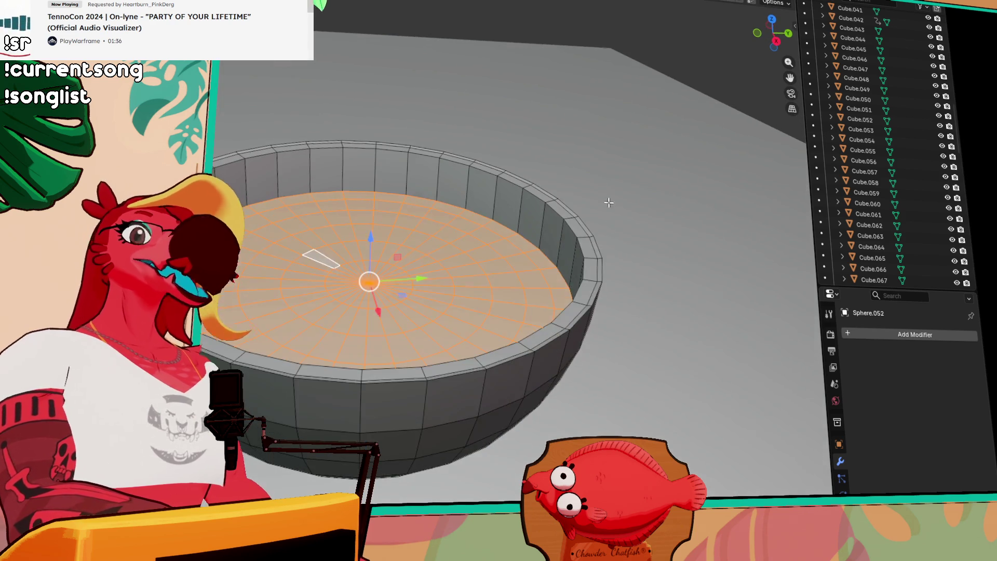
left_click(596, 179)
scroll(597, 178, "down", 5)
left_click_drag(461, 60, 482, 109)
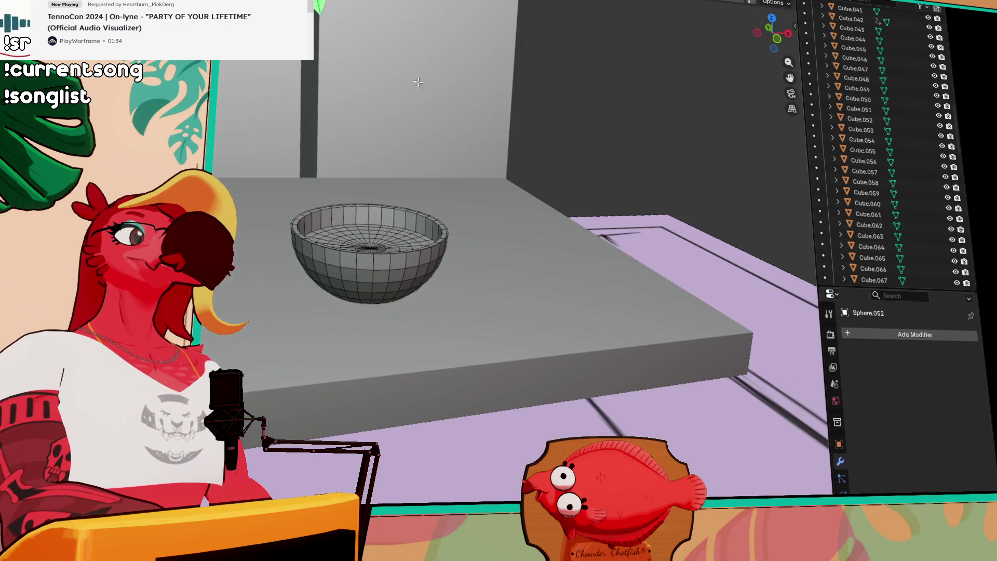
key("Tab")
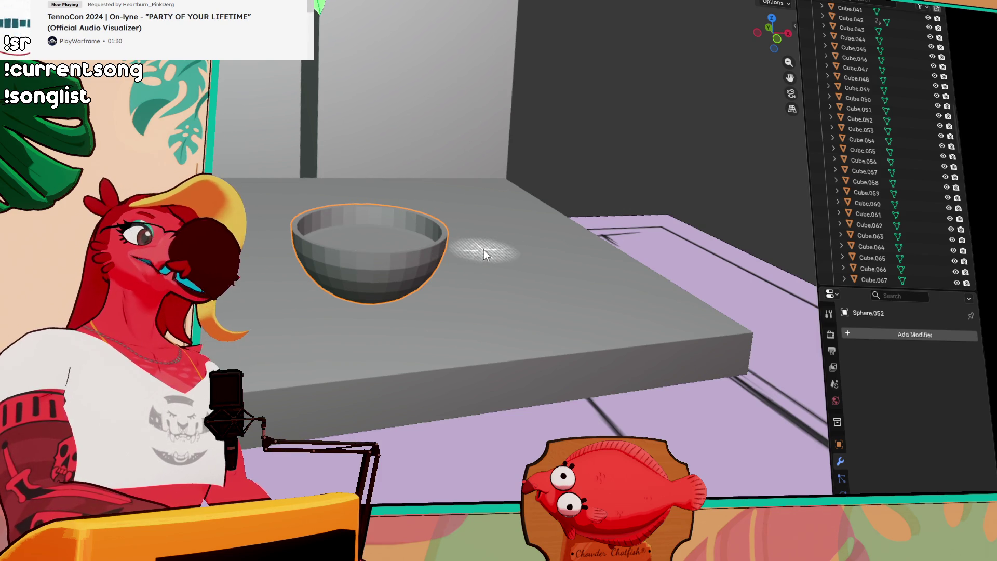
- Shade the bowl smooth, browse Add Modifier without adding one, and show the sidebar Item transform values
right_click(425, 256)
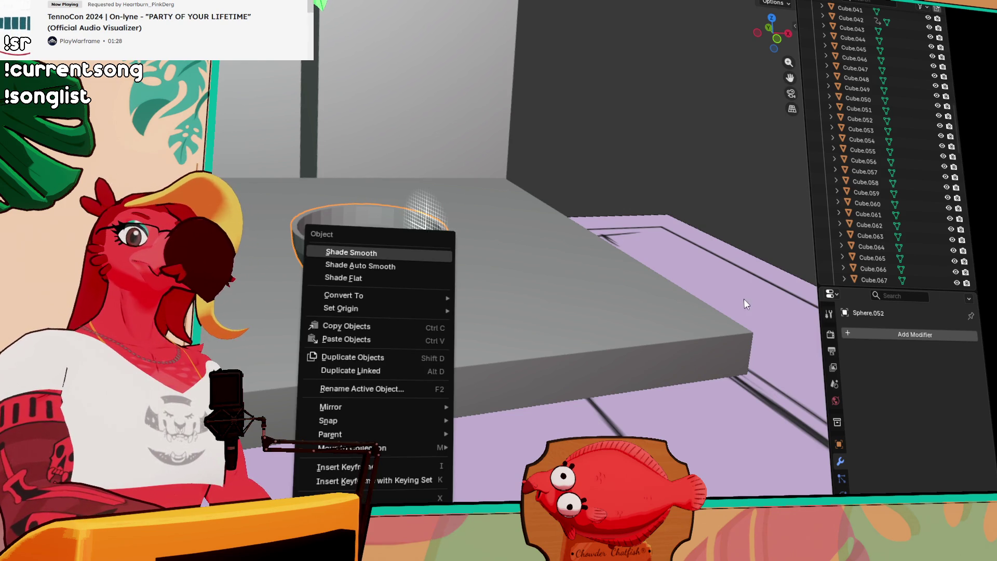
left_click(886, 326)
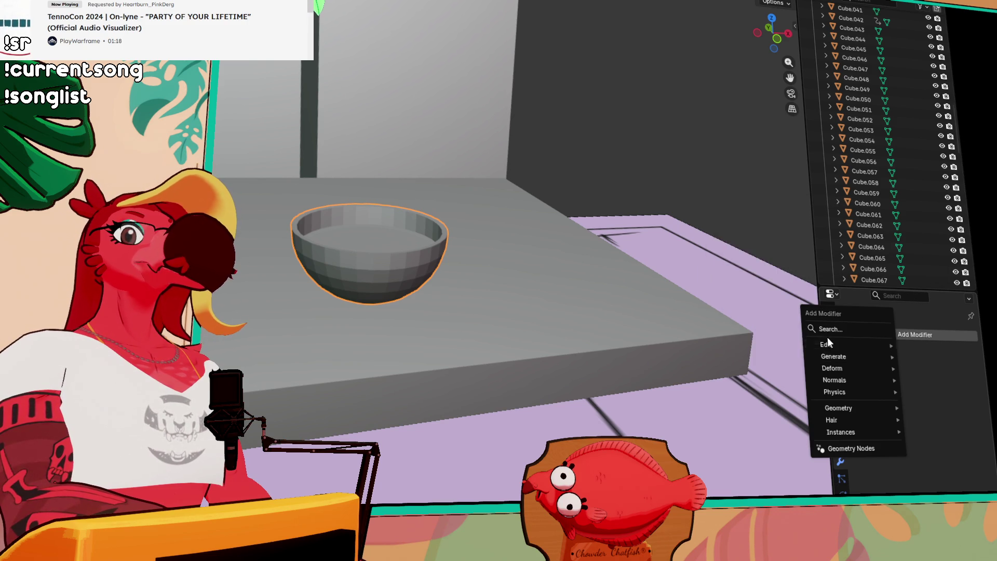
right_click(392, 270)
mouse_move(305, 323)
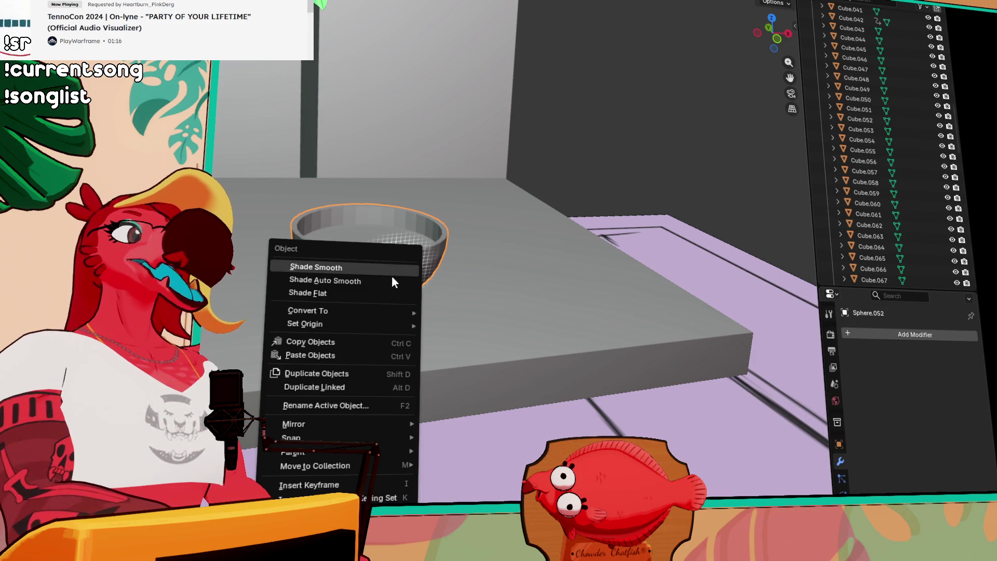
left_click(367, 269)
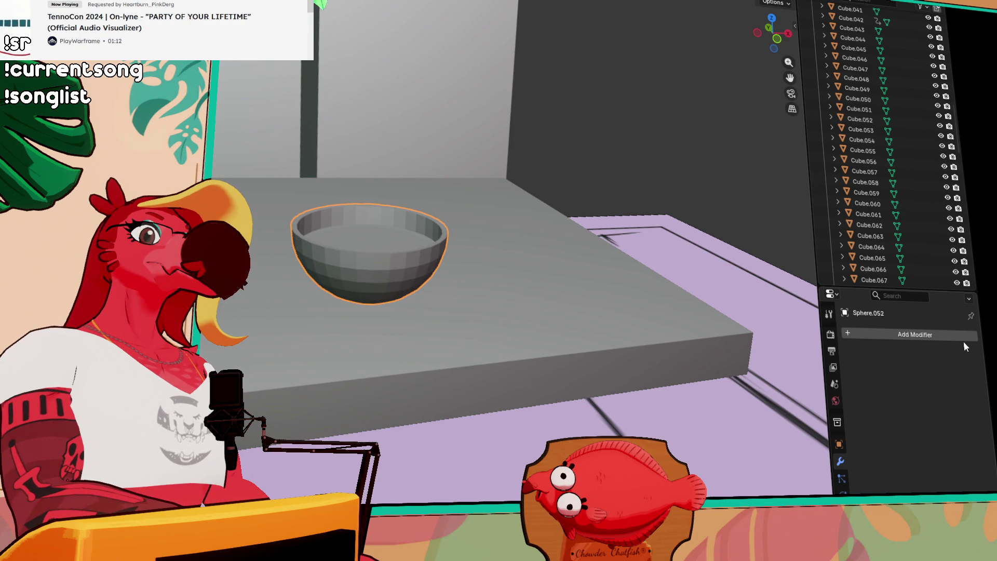
left_click(961, 336)
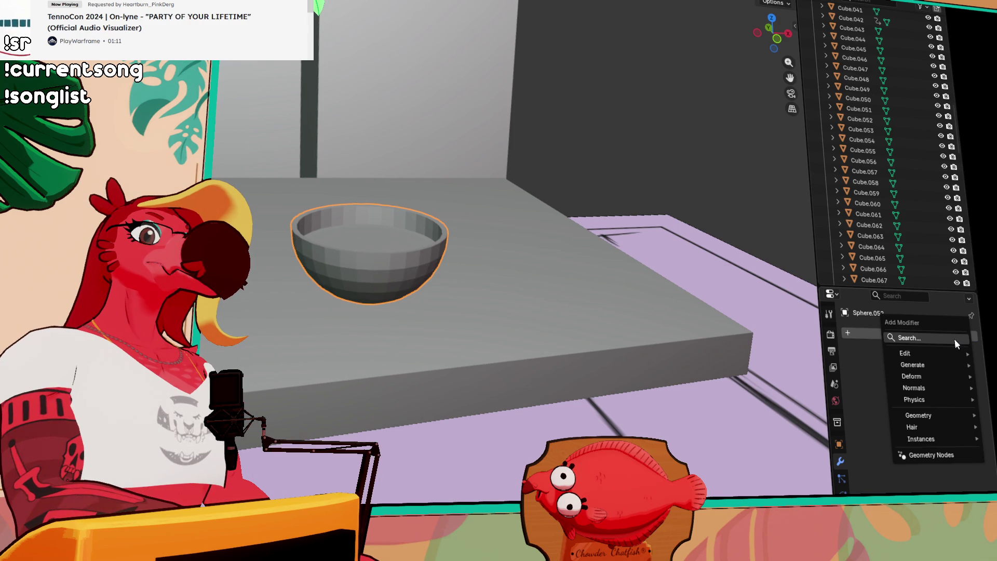
left_click(864, 337)
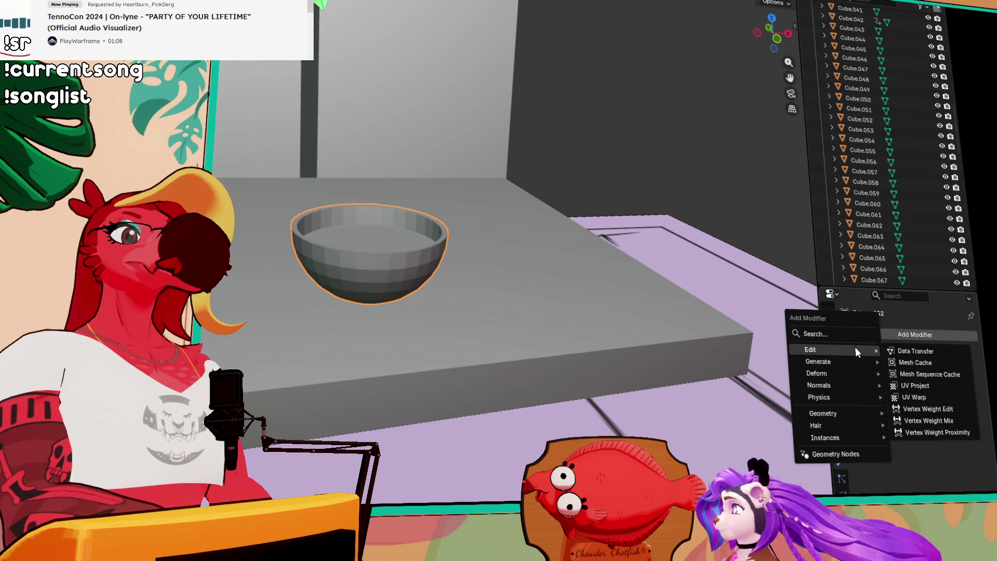
mouse_move(912, 365)
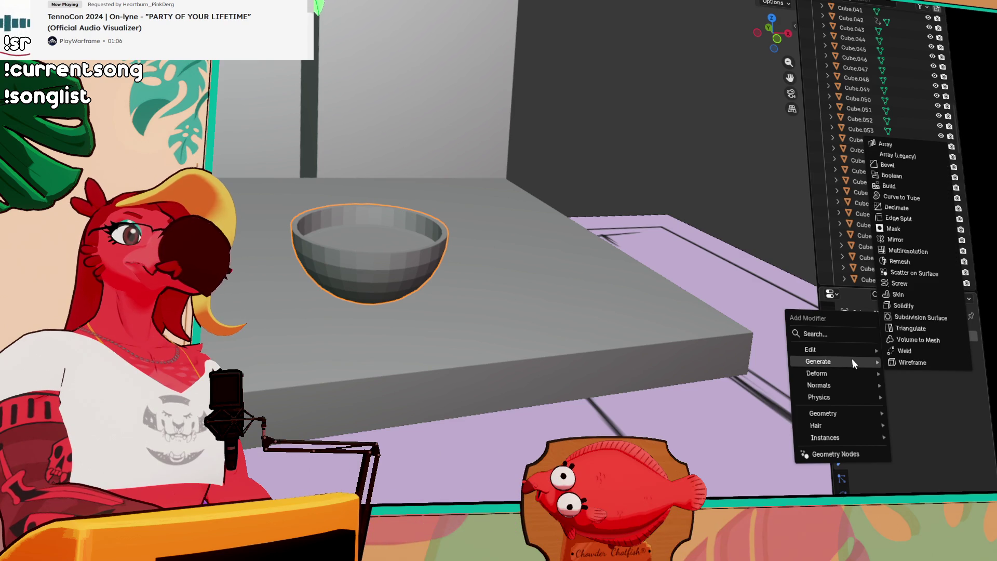
left_click(897, 389)
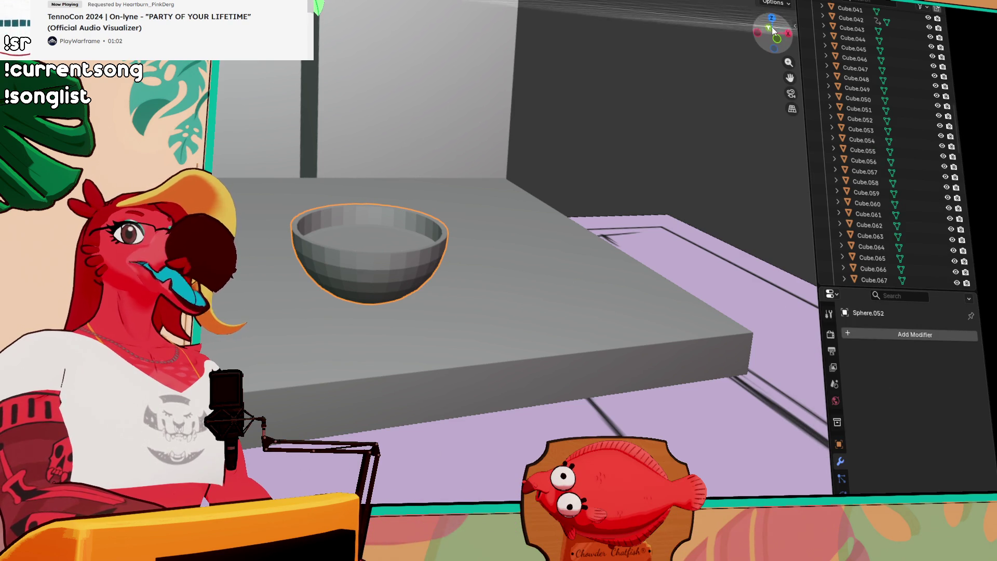
left_click(795, 25)
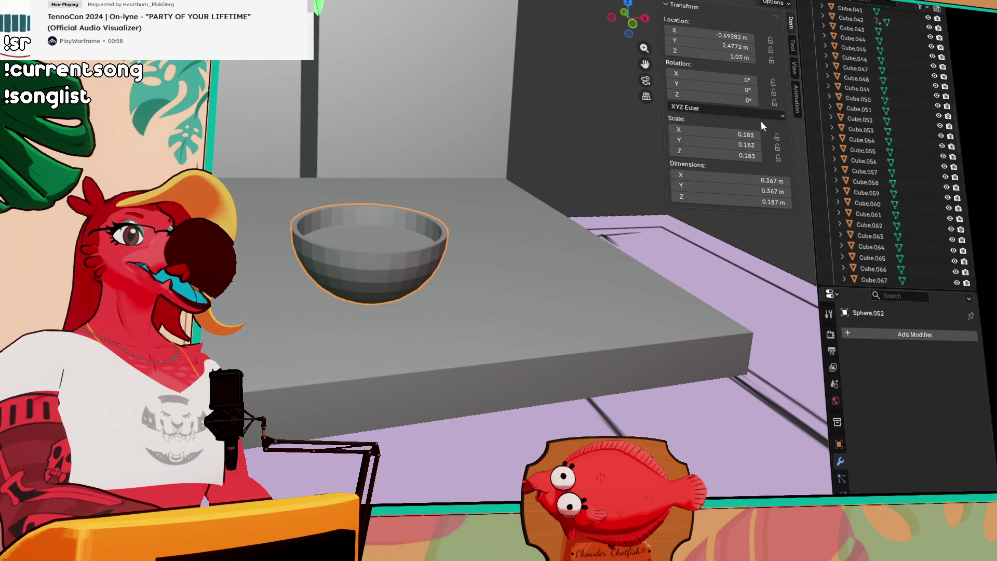
- Switch the sidebar to the Tool tab to show the current tool's settings
left_click(793, 45)
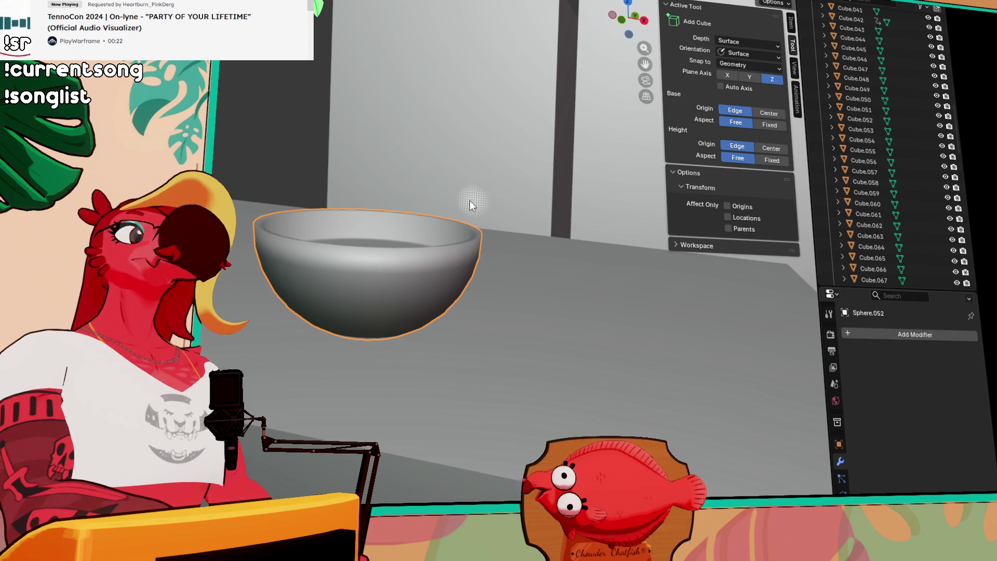
scroll(479, 201, "down", 3)
- Switch to the Move tool for the bowl and orbit around the table and floor
left_click_drag(461, 190, 462, 209)
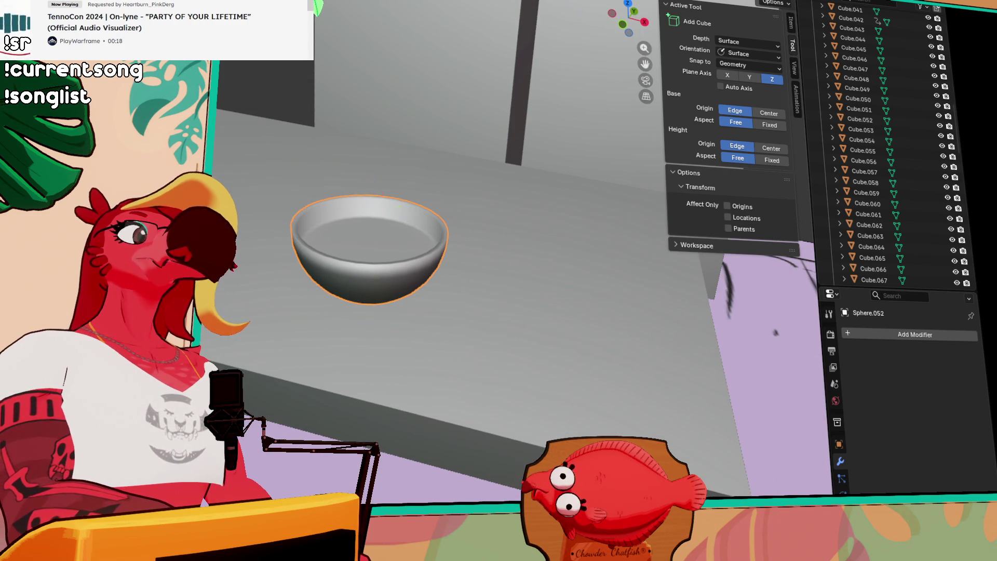
key("shift+space")
key("g")
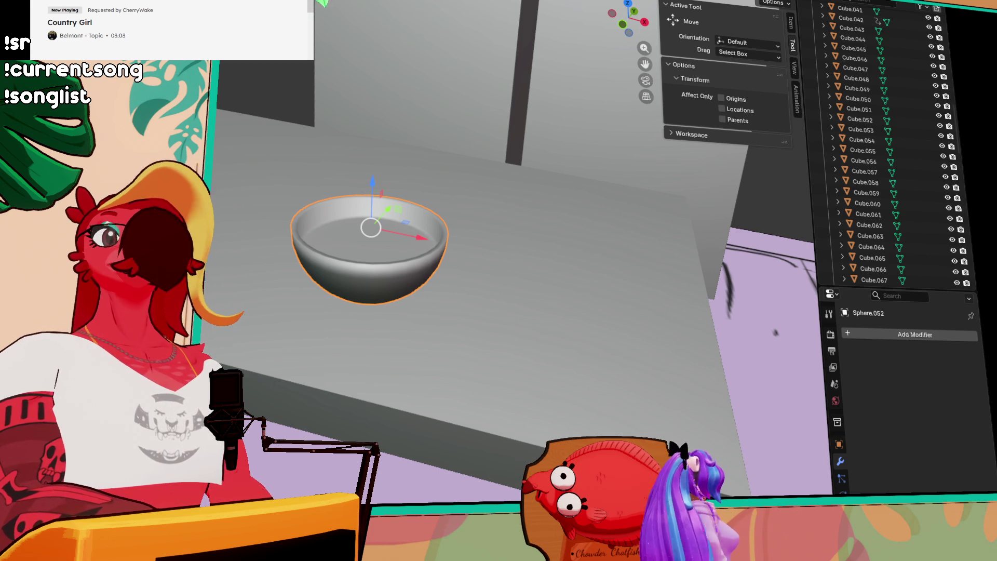
left_click_drag(628, 22, 515, 96)
scroll(516, 96, "down", 5)
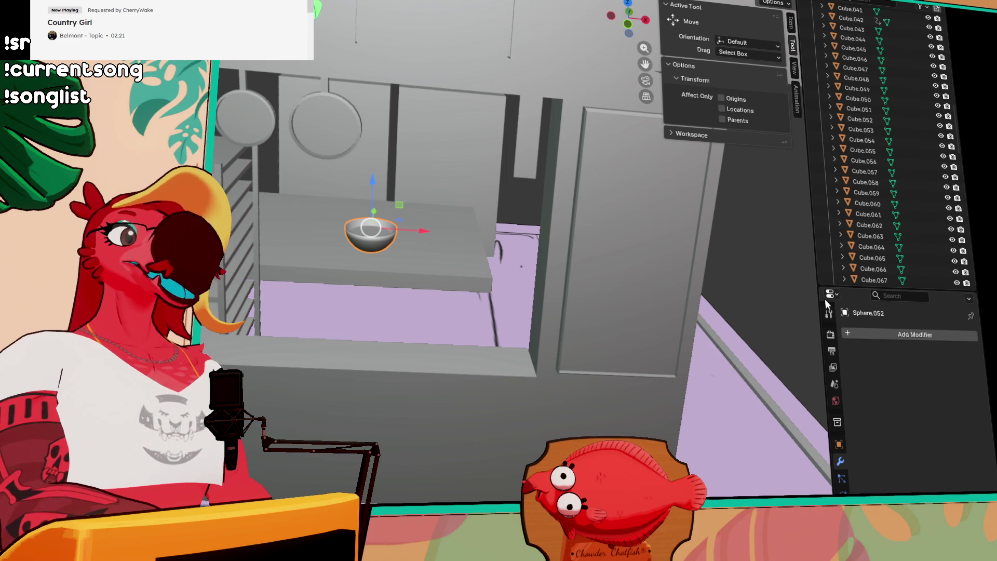
- Move the long floor-edge bar up along the top of the shelving
mouse_move(629, 236)
left_mouse_down()
mouse_move(661, 232)
mouse_move(649, 236)
mouse_move(672, 249)
mouse_move(534, 331)
mouse_move(506, 321)
mouse_move(392, 387)
left_mouse_up()
left_click(397, 386)
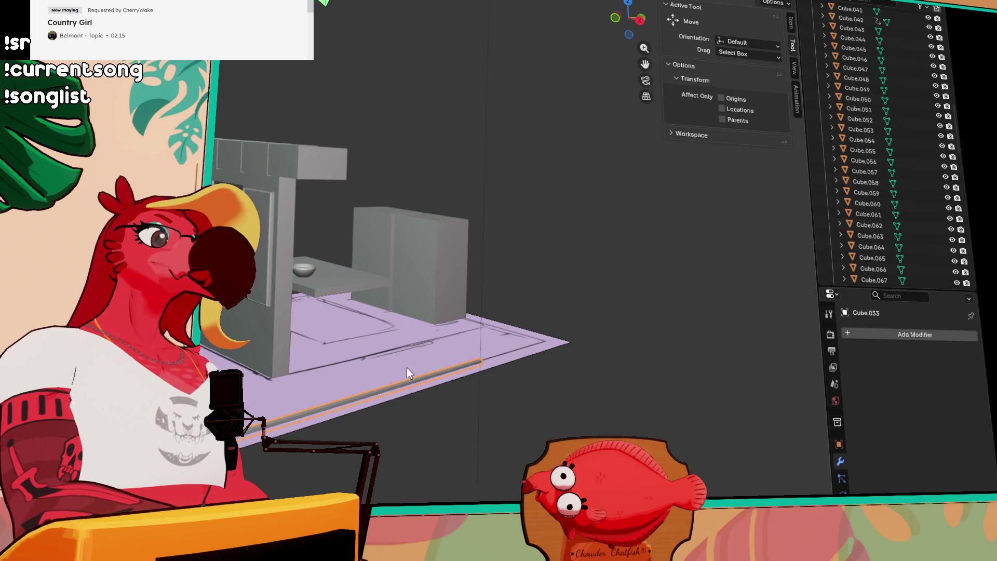
key("g")
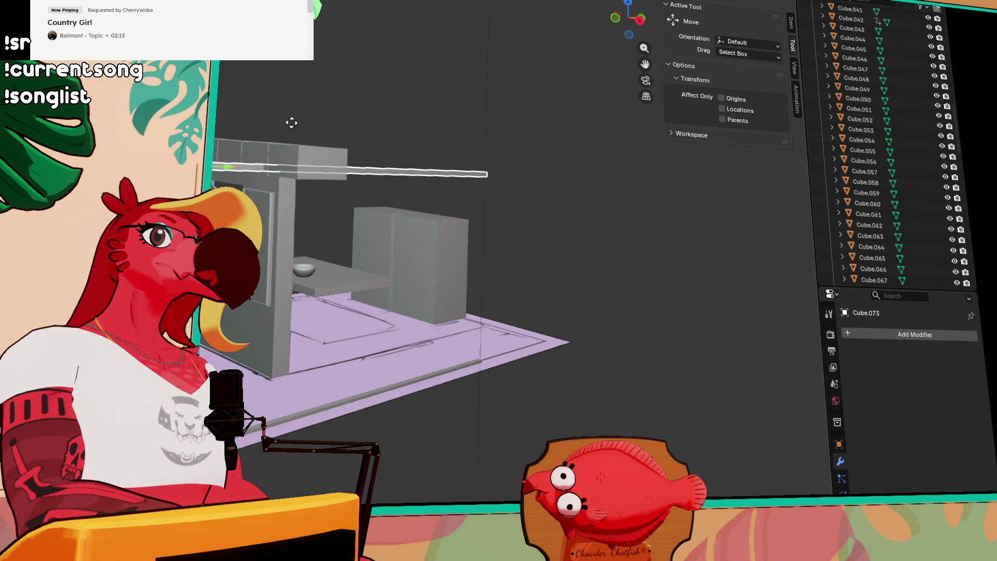
left_click(293, 123)
scroll(294, 124, "down", 3)
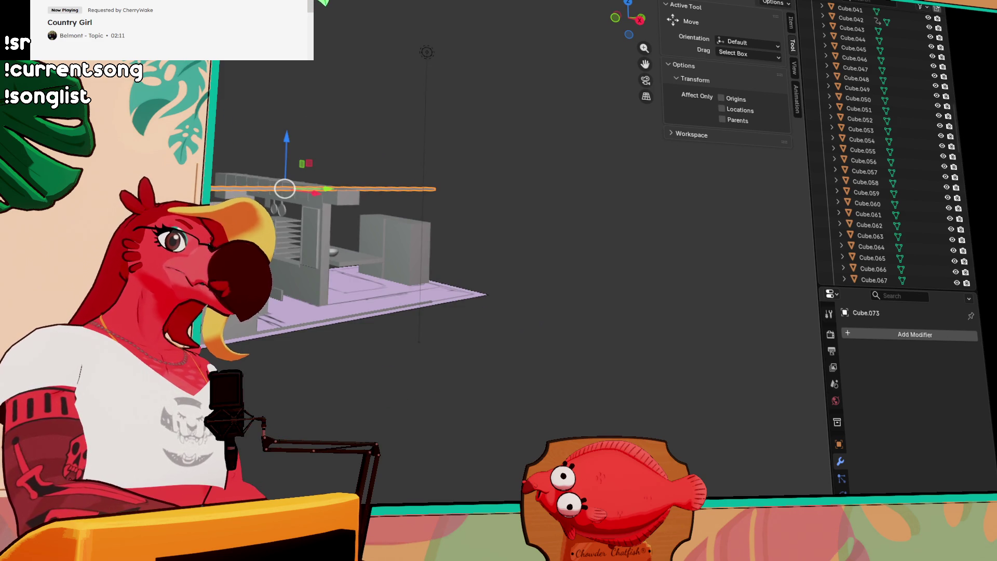
- Select the floor and both long front beams, orbiting slightly around the shop
left_click(436, 291, "shift")
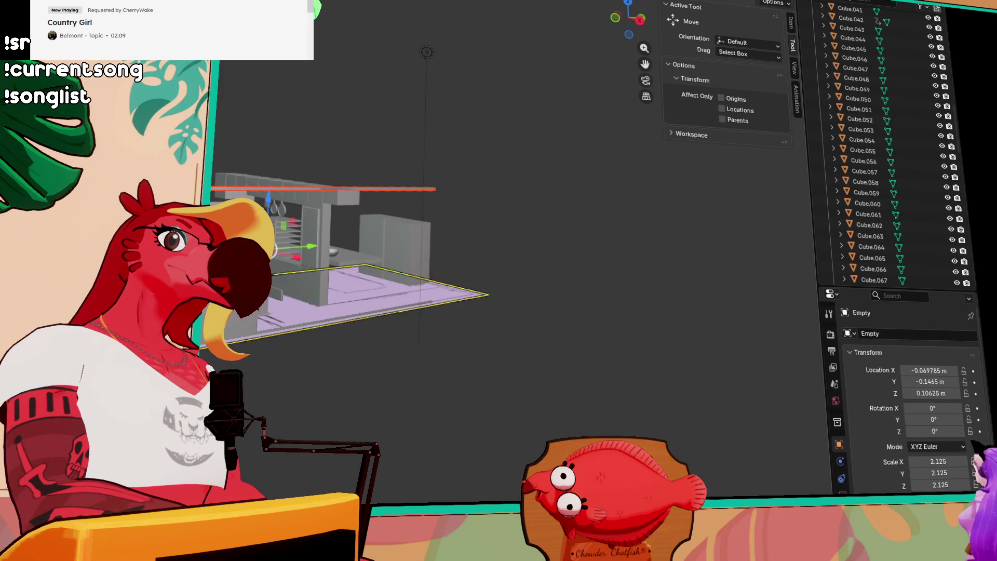
key("ctrl+z")
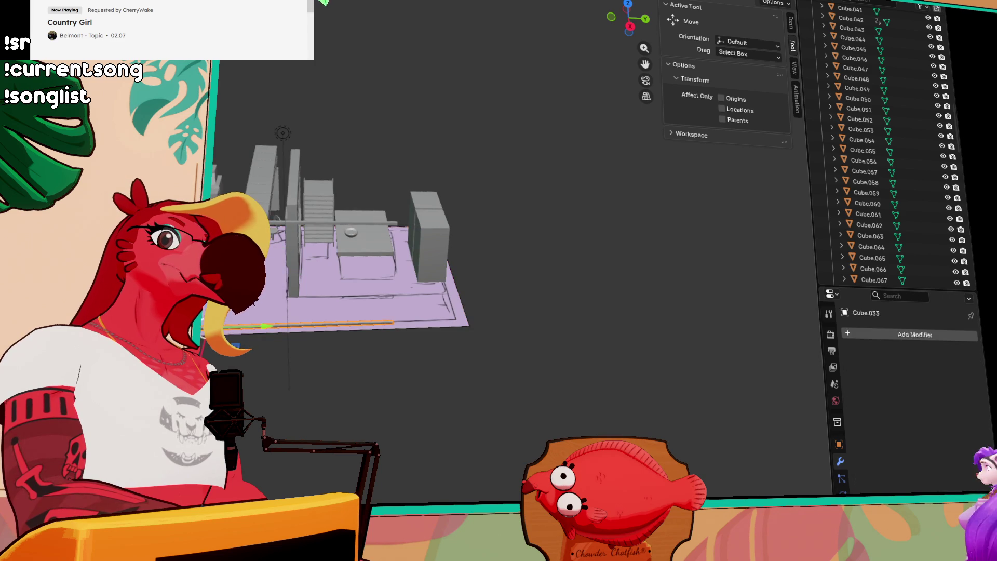
key("ctrl+z")
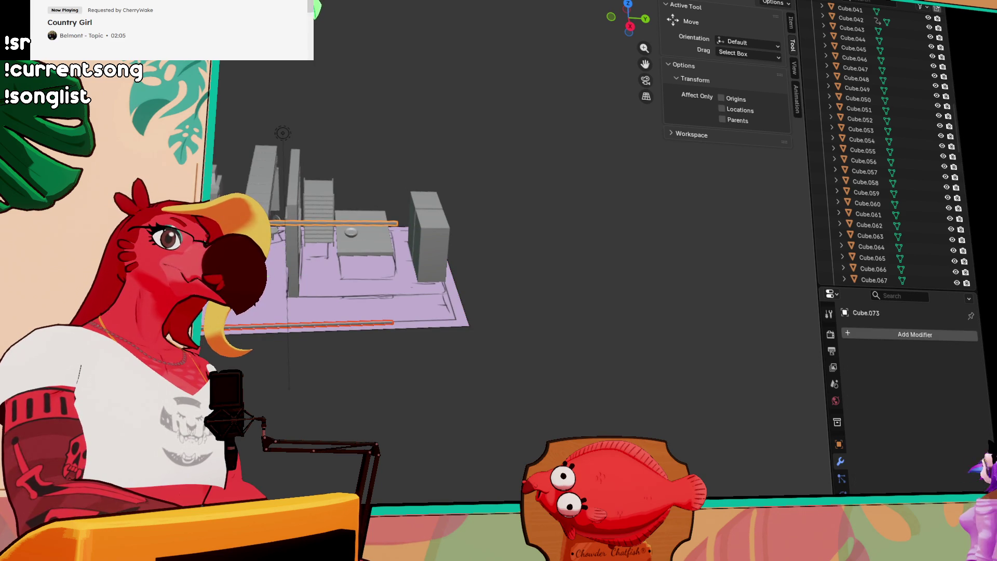
scroll(350, 312, "up", 3)
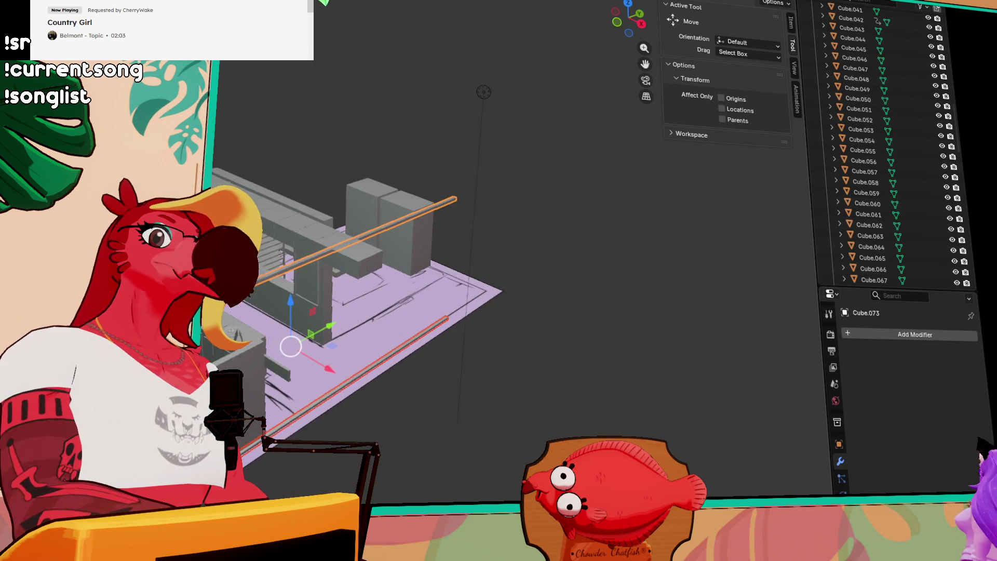
left_click_drag(389, 234, 373, 235)
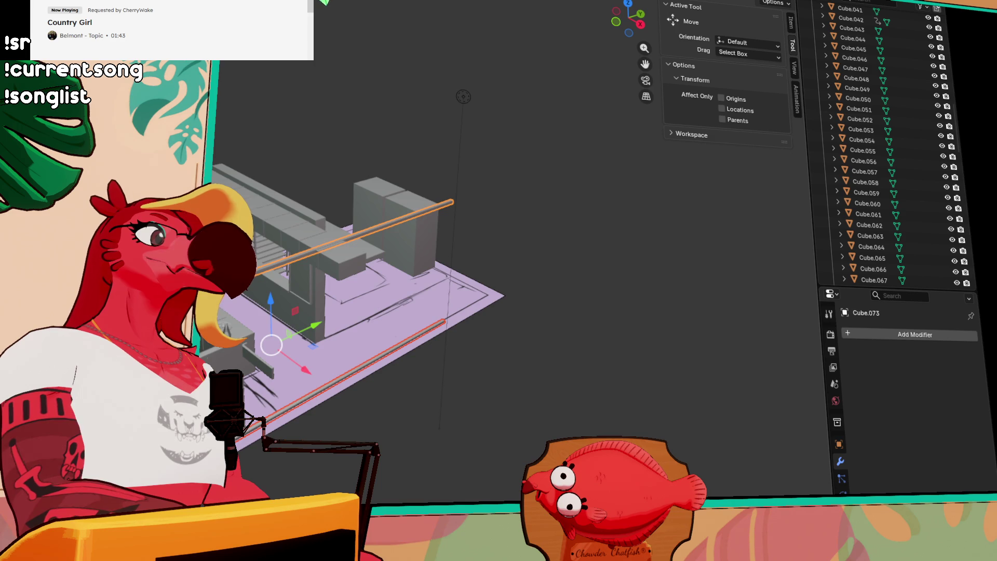
- From side ortho view, stretch the two selected beams lengthwise along the Y axis
key("KP_3")
left_click(248, 260)
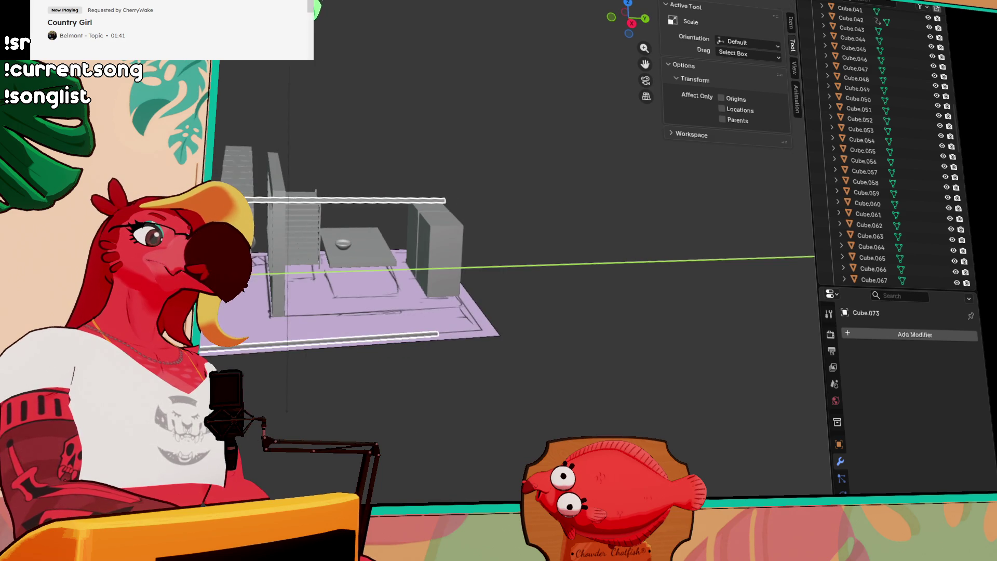
left_click_drag(436, 261, 467, 262)
left_click(223, 234)
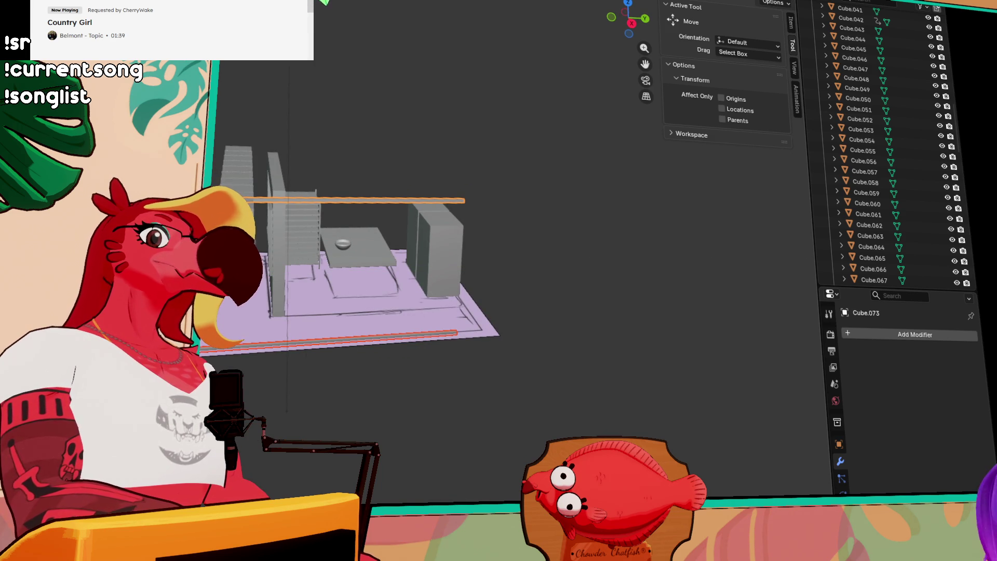
- Slide the beams along Y so they span the shop, then return to a perspective view
left_click_drag(246, 268, 290, 267)
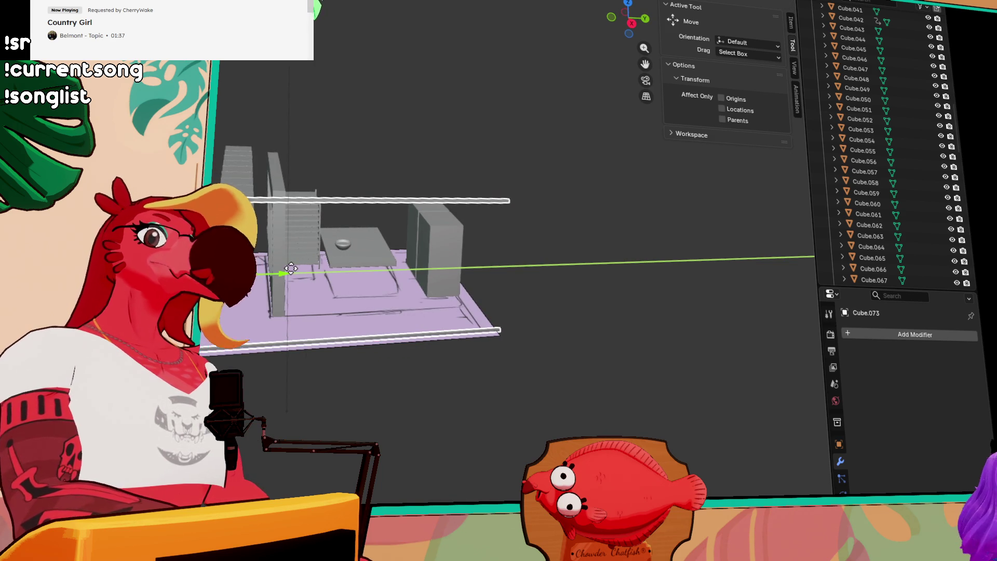
left_click(290, 268)
left_click_drag(316, 237, 411, 241)
left_click_drag(357, 257, 426, 236)
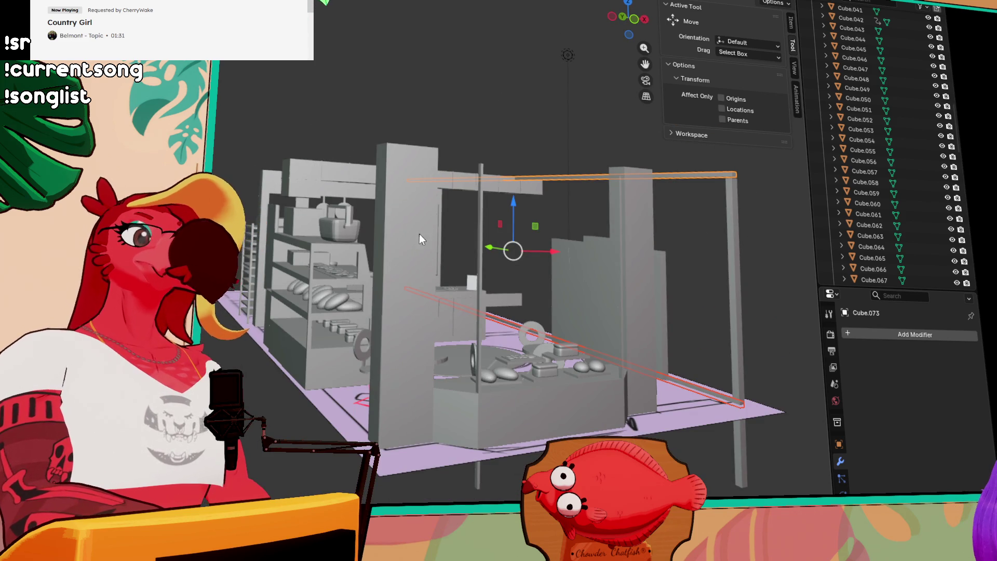
scroll(421, 235, "up", 5)
scroll(384, 241, "down", 3)
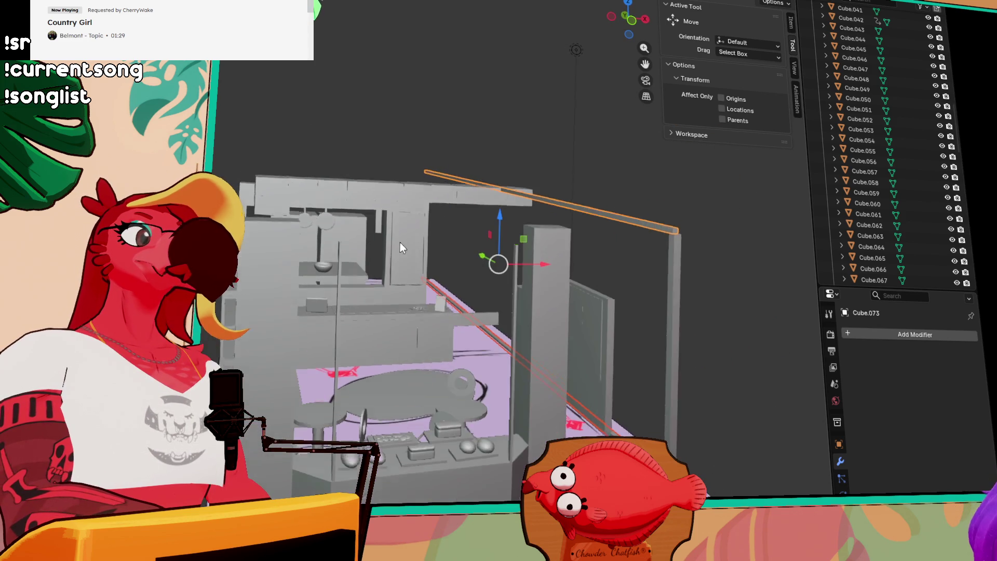
left_click_drag(399, 242, 396, 145)
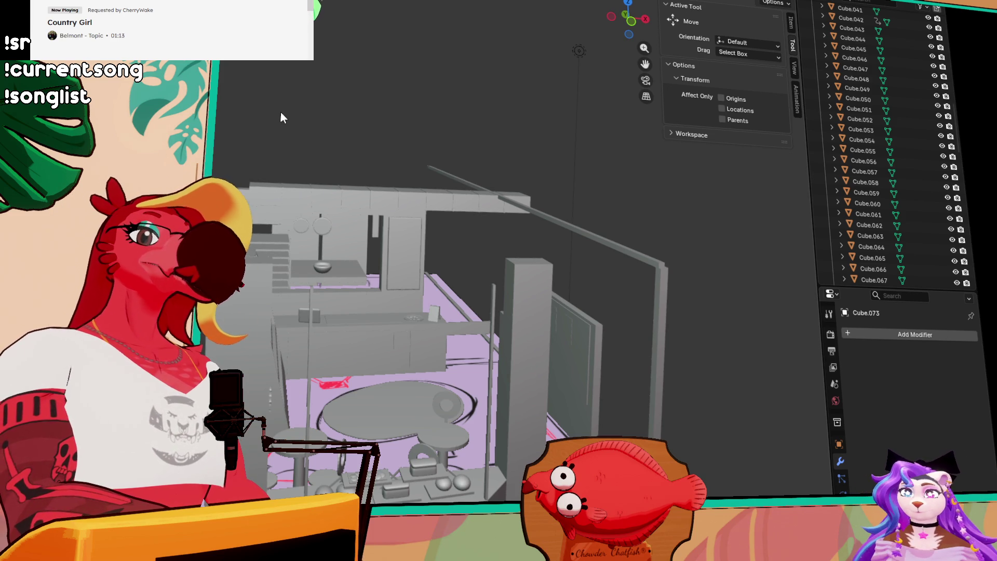
mouse_move(286, 119)
left_mouse_down()
mouse_move(526, 173)
mouse_move(458, 165)
mouse_move(423, 185)
mouse_move(463, 270)
mouse_move(520, 323)
mouse_move(414, 244)
left_mouse_up()
scroll(416, 243, "up", 5)
scroll(241, 148, "down", 3)
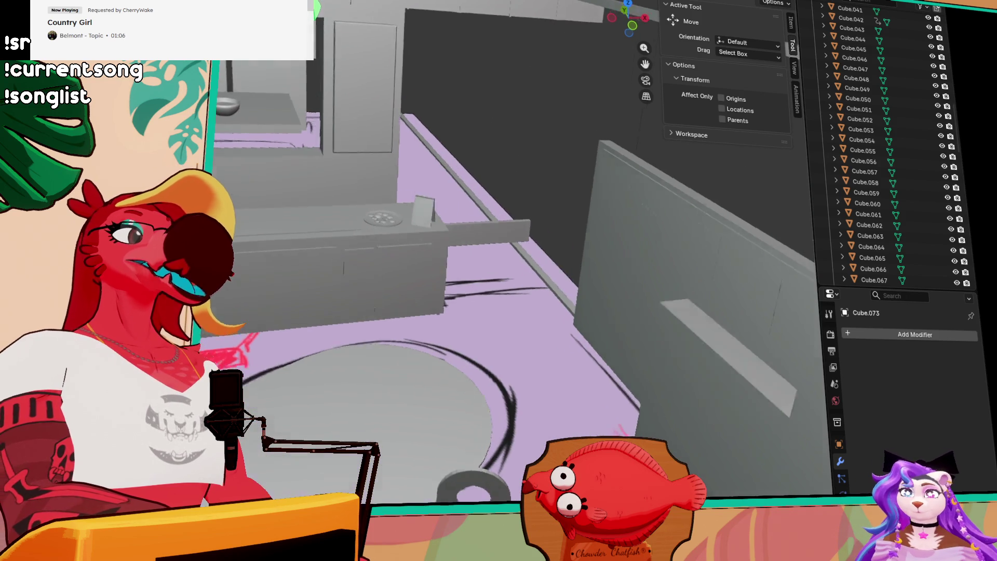
scroll(241, 146, "down", 3)
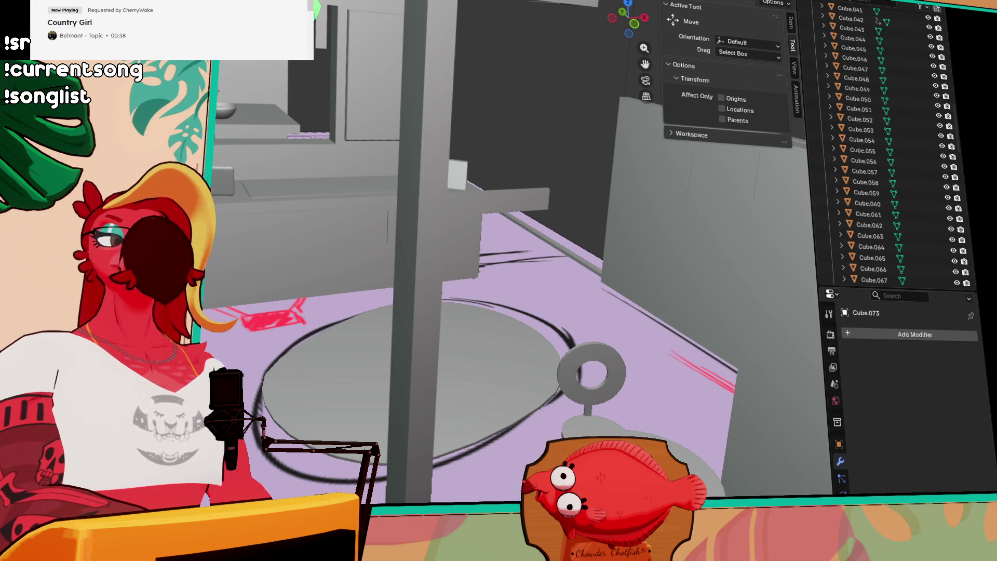
mouse_move(394, 114)
left_mouse_down()
mouse_move(315, 121)
mouse_move(452, 103)
mouse_move(400, 134)
left_mouse_up()
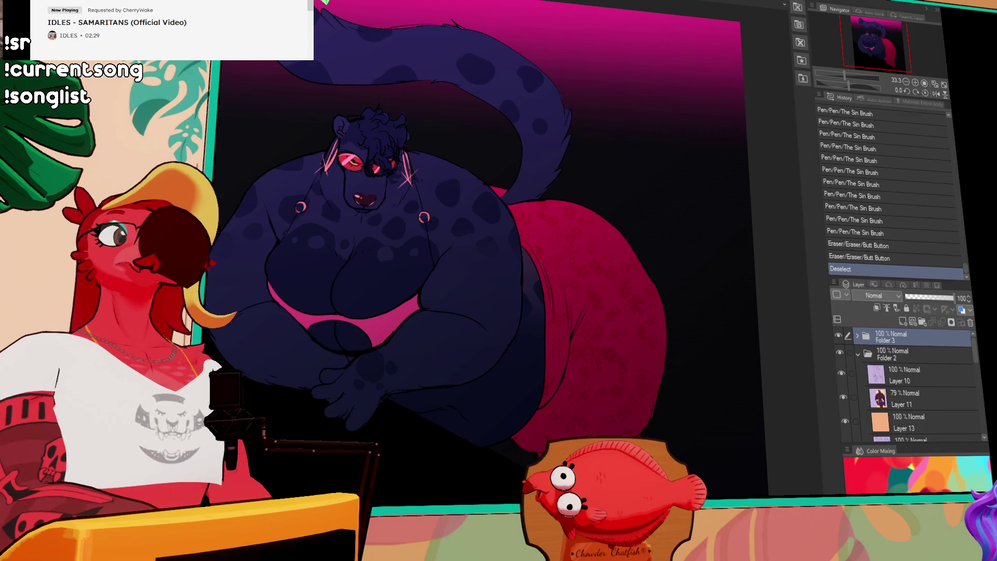
scroll(756, 66, "up", 2)
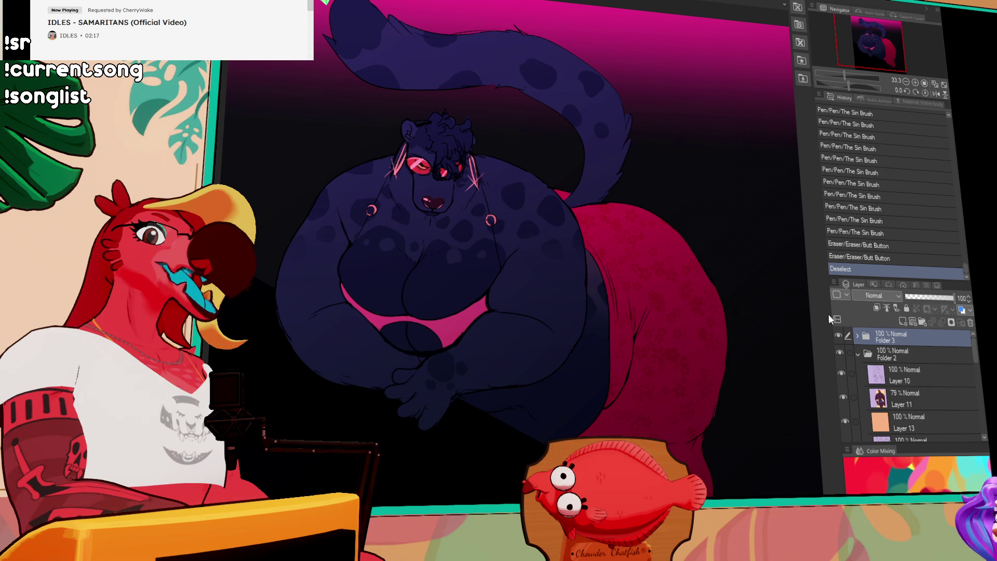
- Step back in History before the deselect, then show the Material palette via the Window menu
left_click(945, 261)
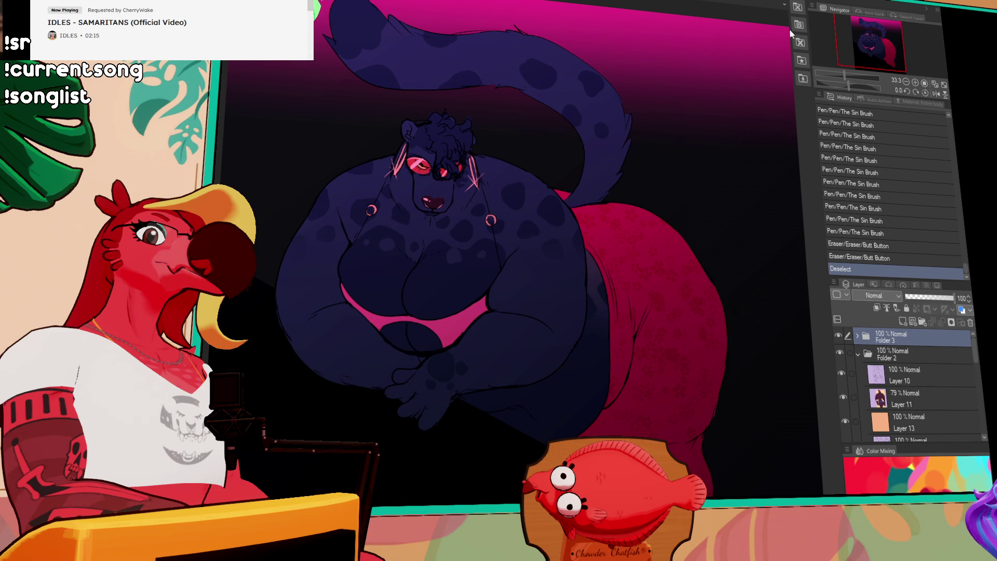
left_click(798, 14)
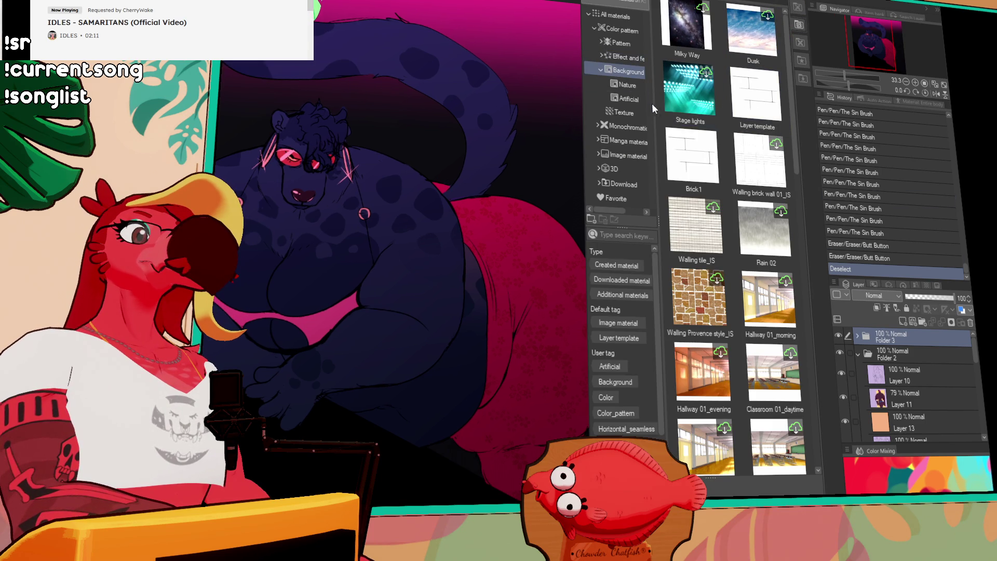
- Browse the 3D materials, start downloading Female_Face_Round, and close the Material palette
left_click(636, 171)
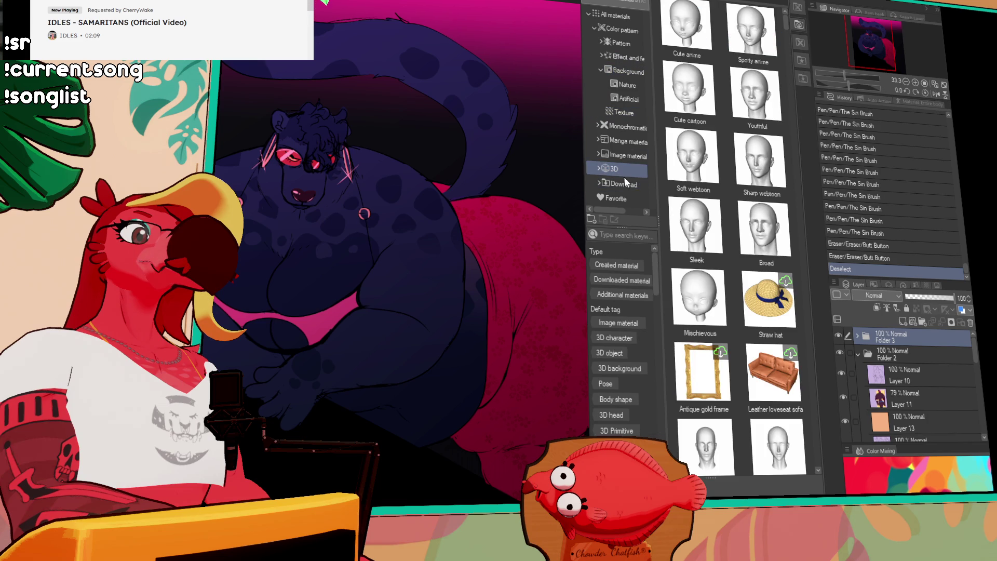
scroll(709, 233, "down", 5)
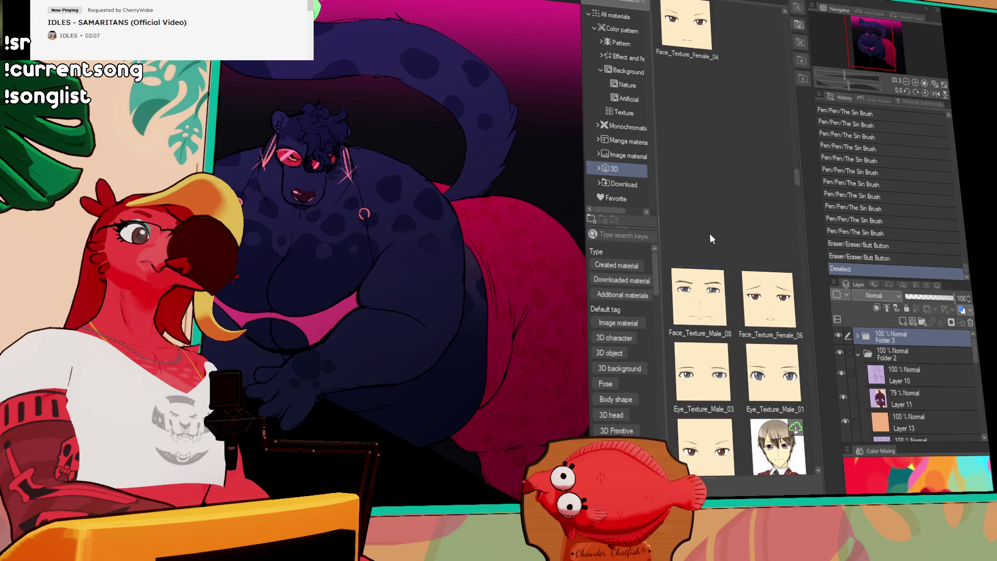
scroll(712, 231, "down", 5)
scroll(712, 231, "down", 3)
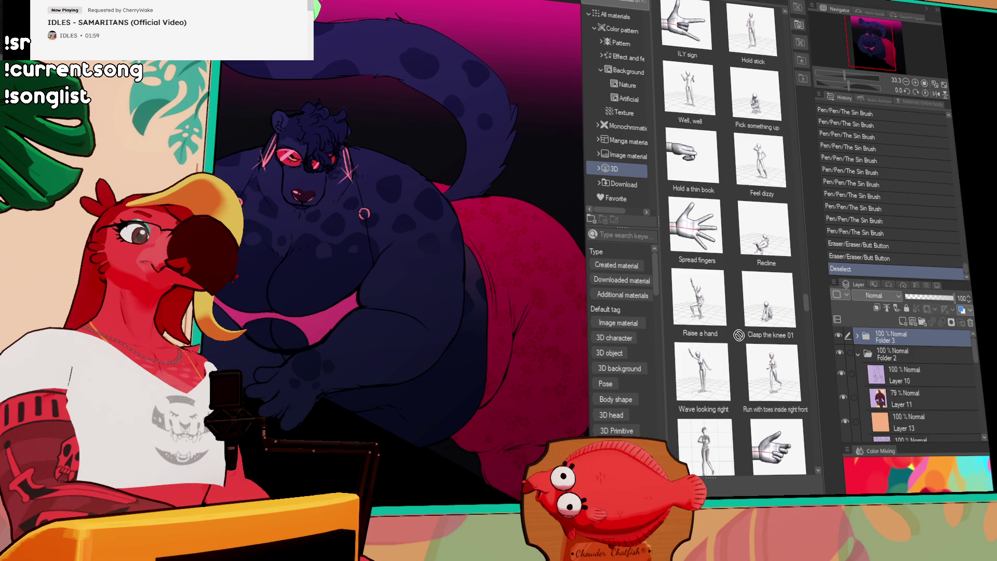
scroll(739, 335, "down", 3)
scroll(739, 383, "down", 3)
scroll(738, 384, "down", 3)
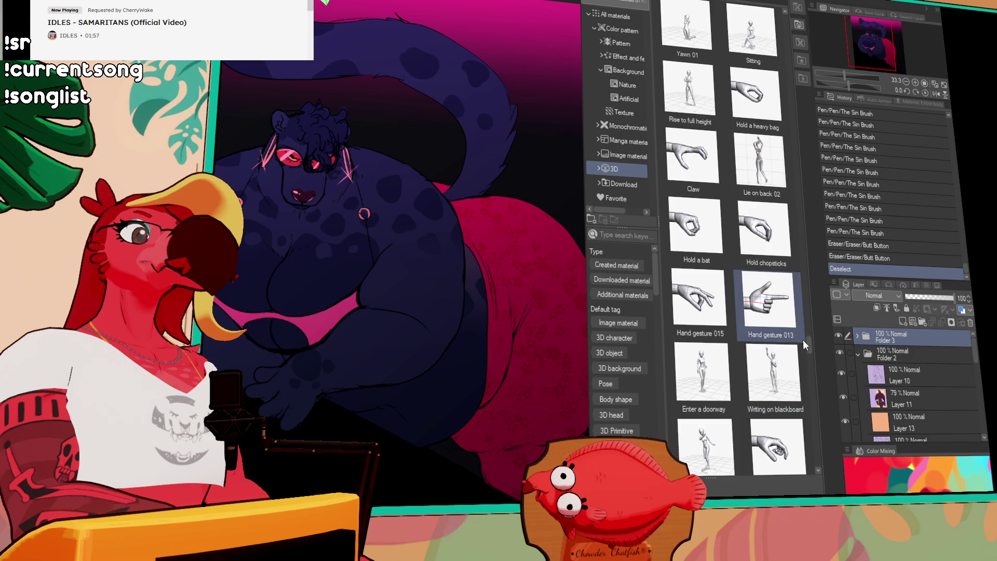
left_click_drag(807, 342, 816, 467)
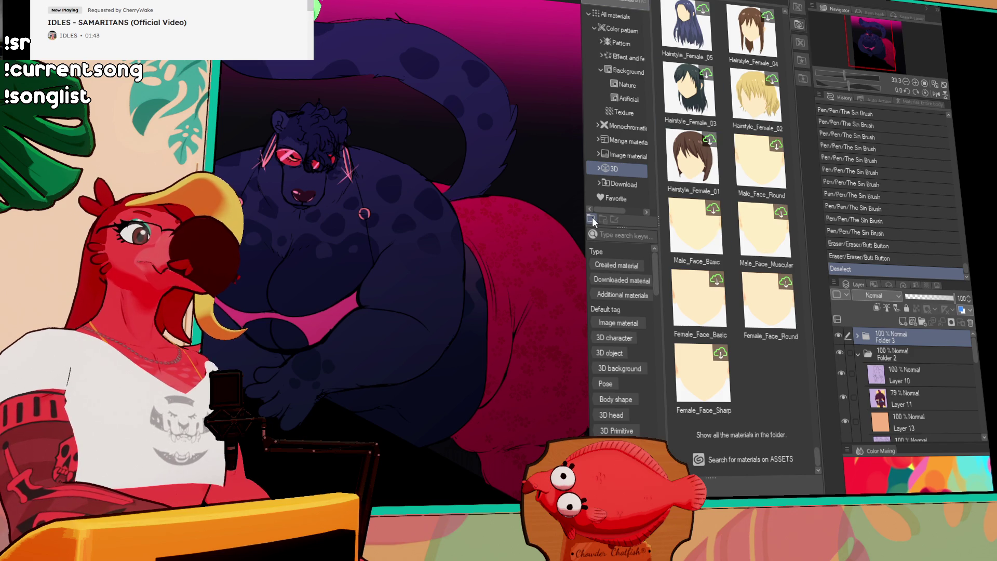
scroll(648, 193, "down", 2)
scroll(641, 267, "down", 3)
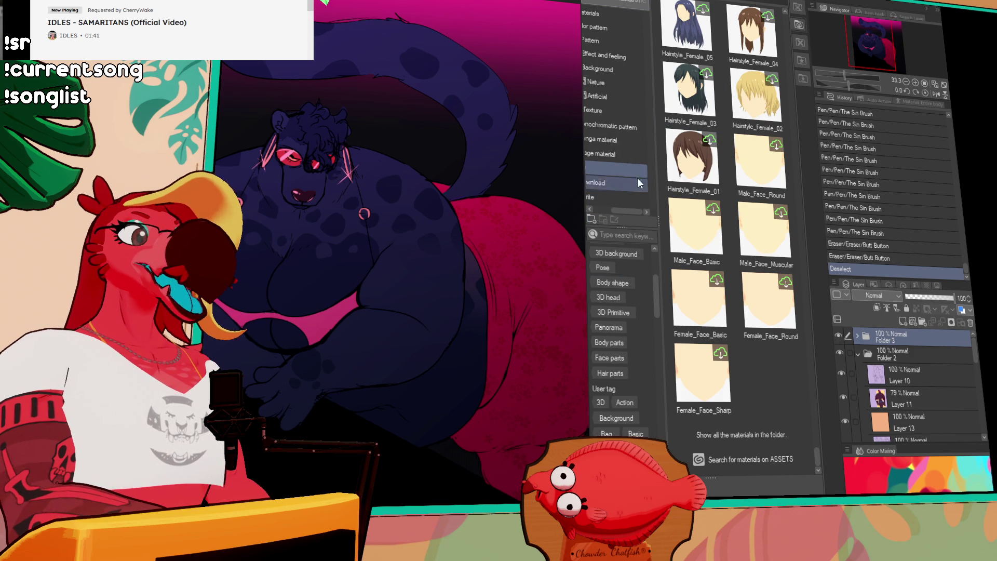
scroll(619, 206, "up", 2)
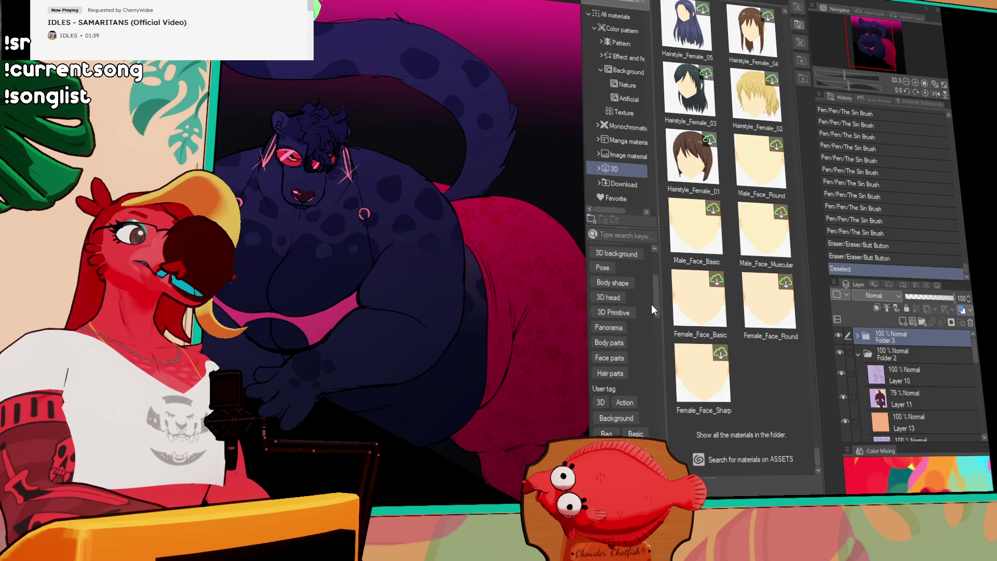
scroll(654, 303, "up", 2)
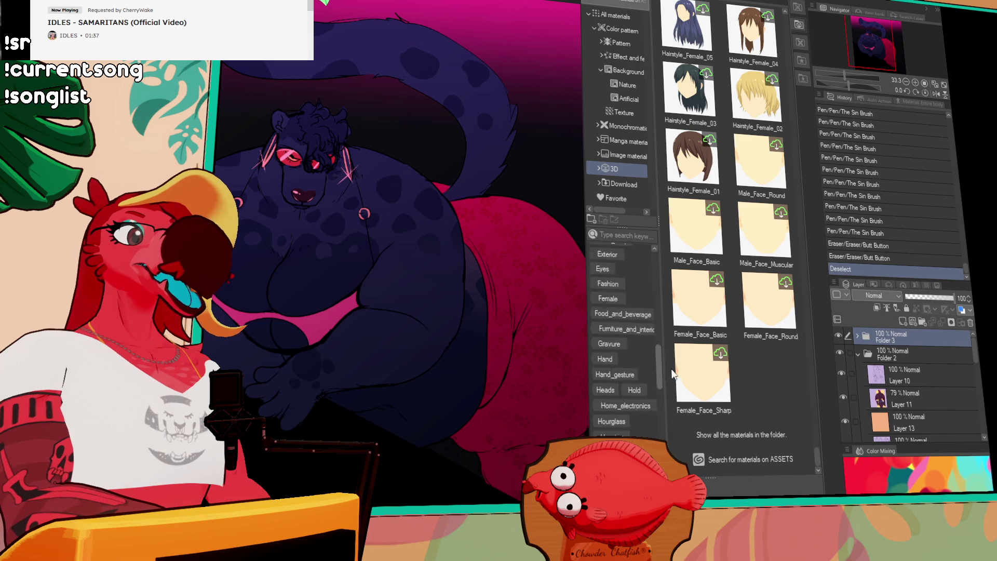
scroll(667, 250, "up", 3)
left_click(764, 293)
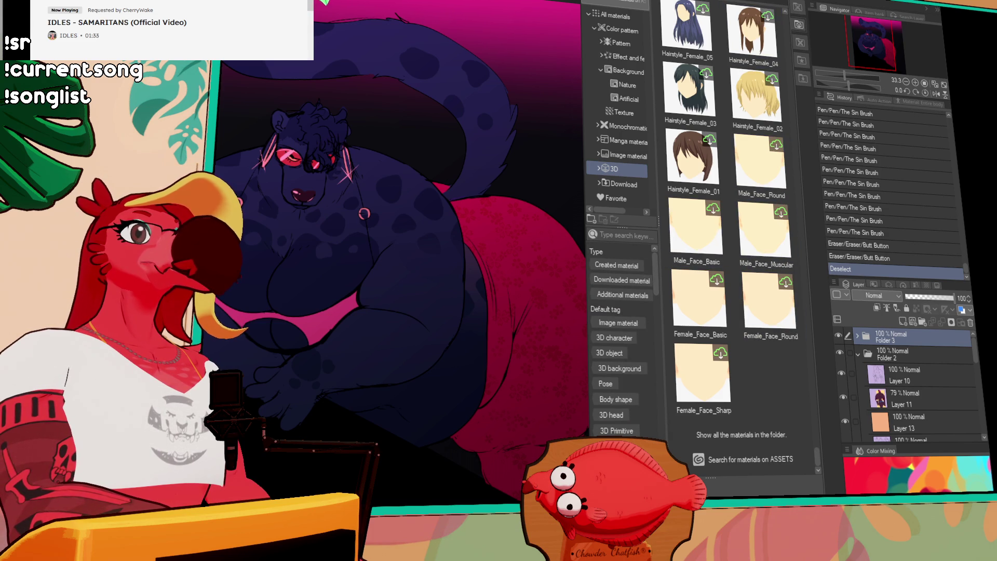
left_click(801, 27)
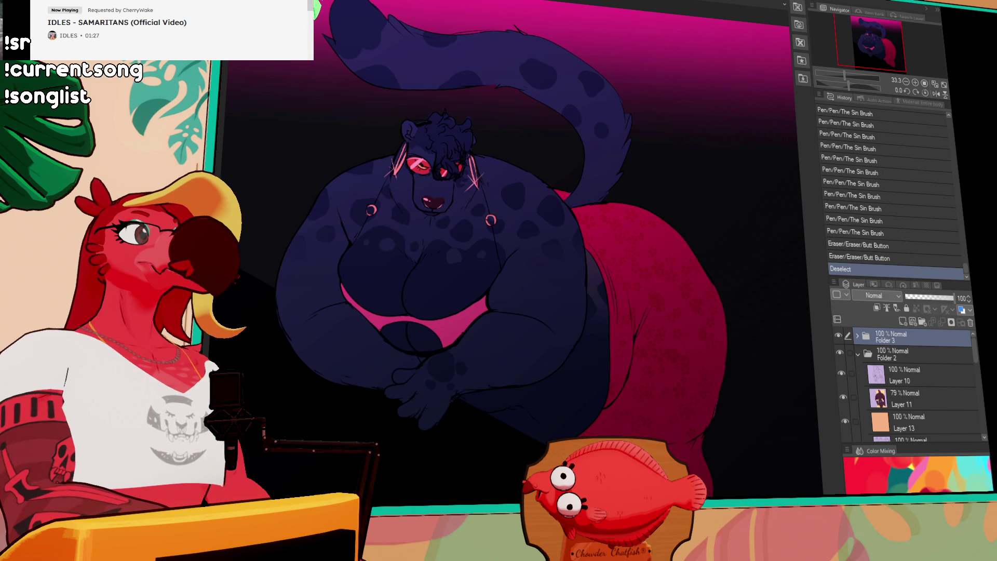
- Cycle through the open canvases with Ctrl+Tab until the kangaroo baker kitchen document shows
key("ctrl+Tab")
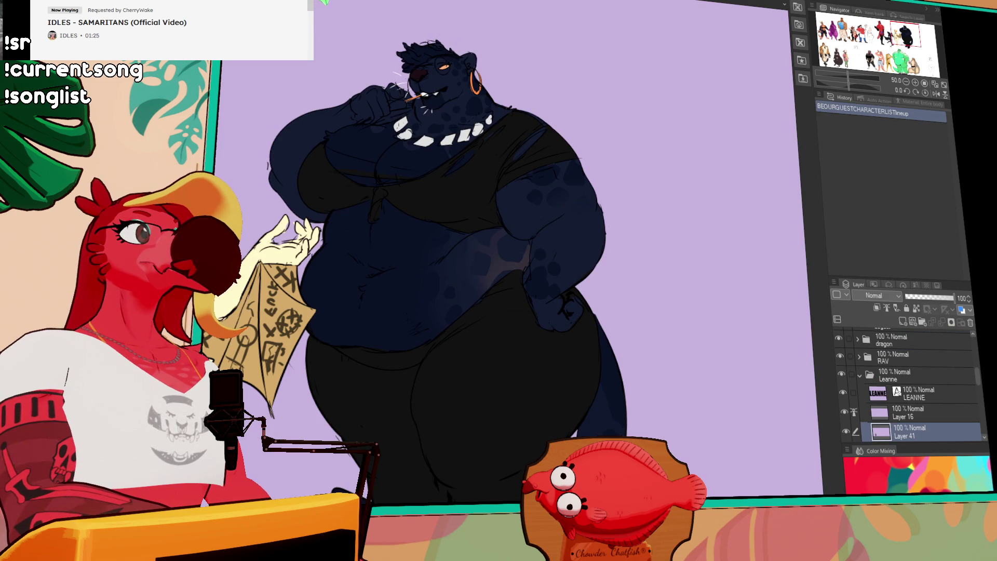
key("ctrl+Tab")
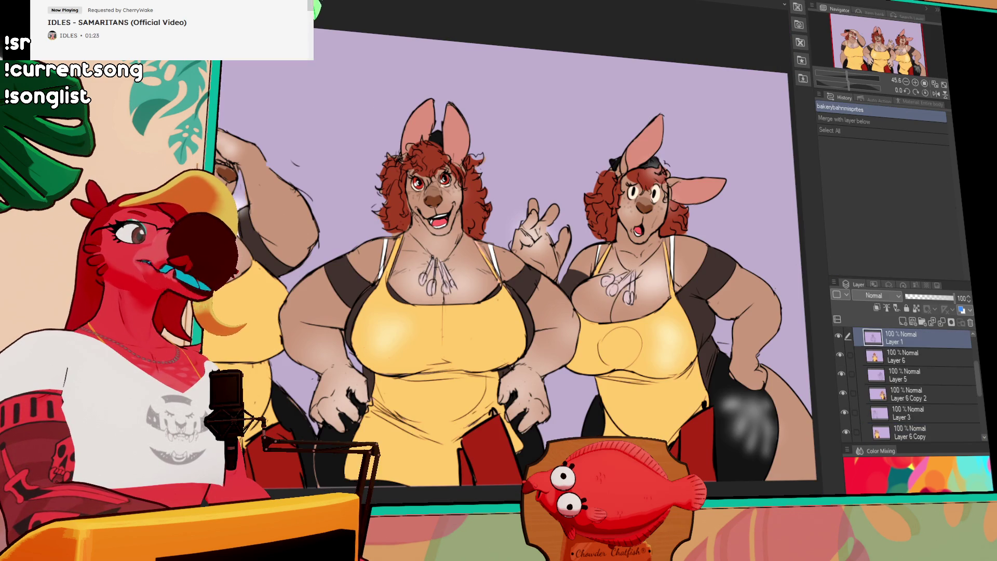
key("ctrl+Tab")
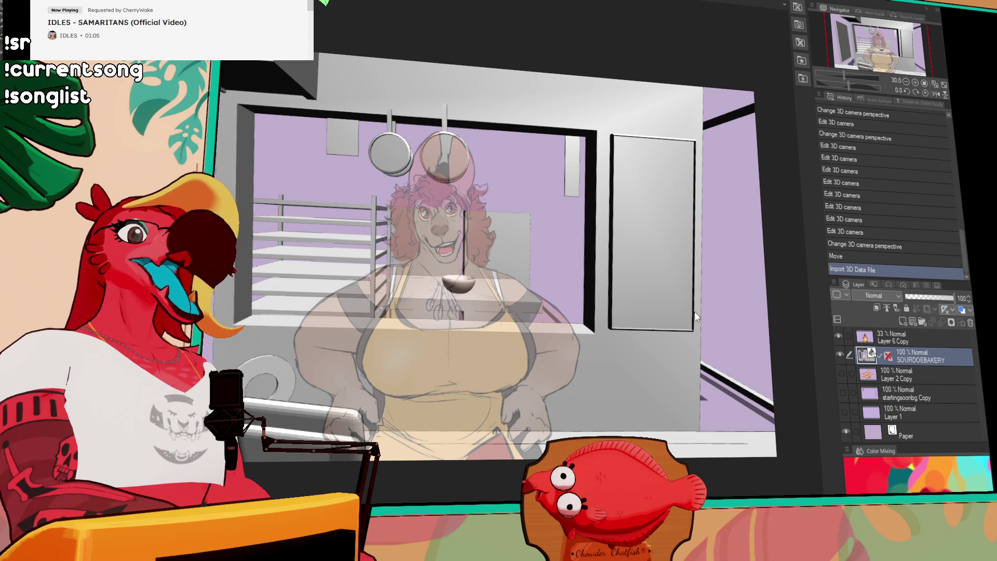
scroll(687, 306, "down", 2)
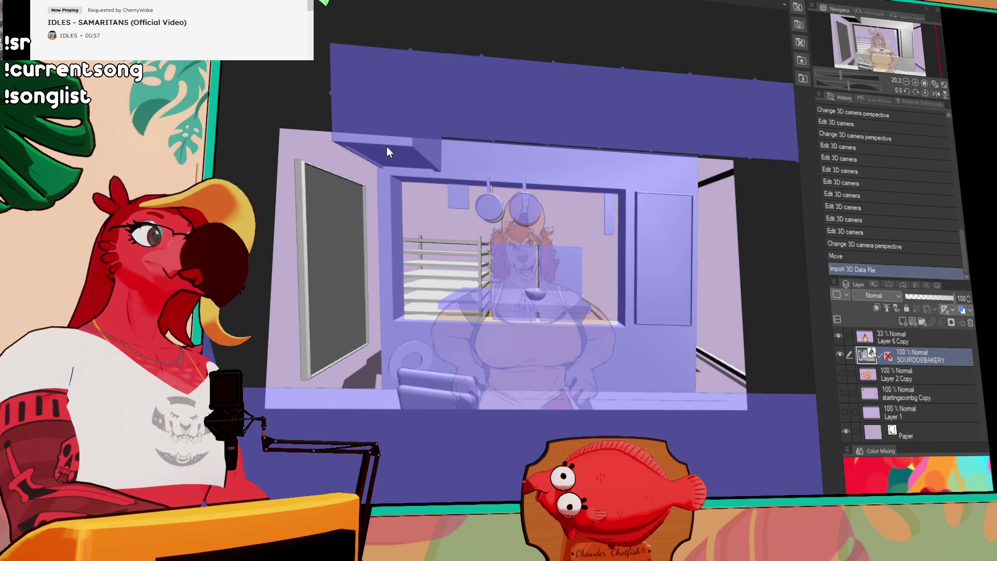
- Delete the extra 3D kitchen object and undo an accidental camera move on the room model
left_click(387, 147)
key("Delete")
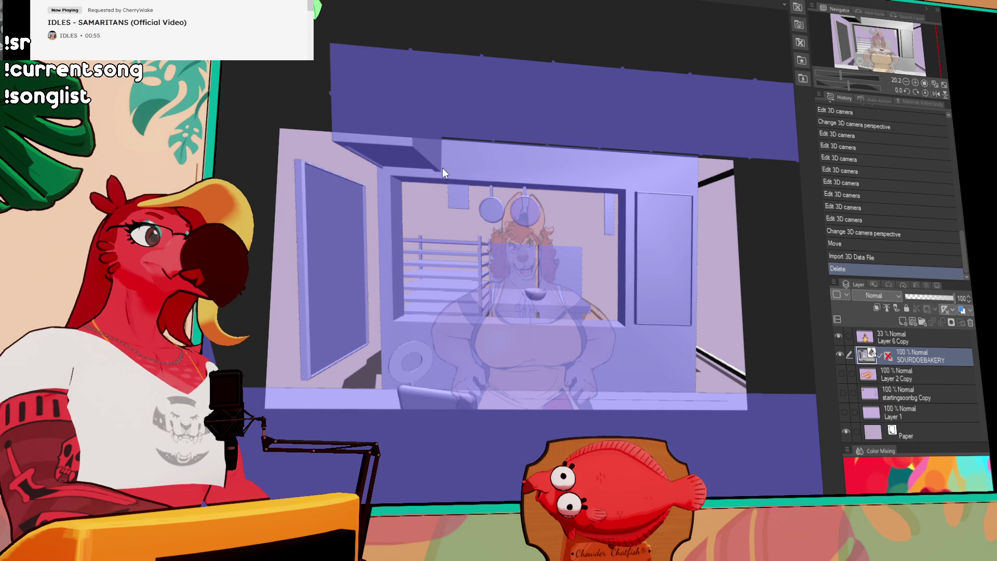
left_click(215, 157)
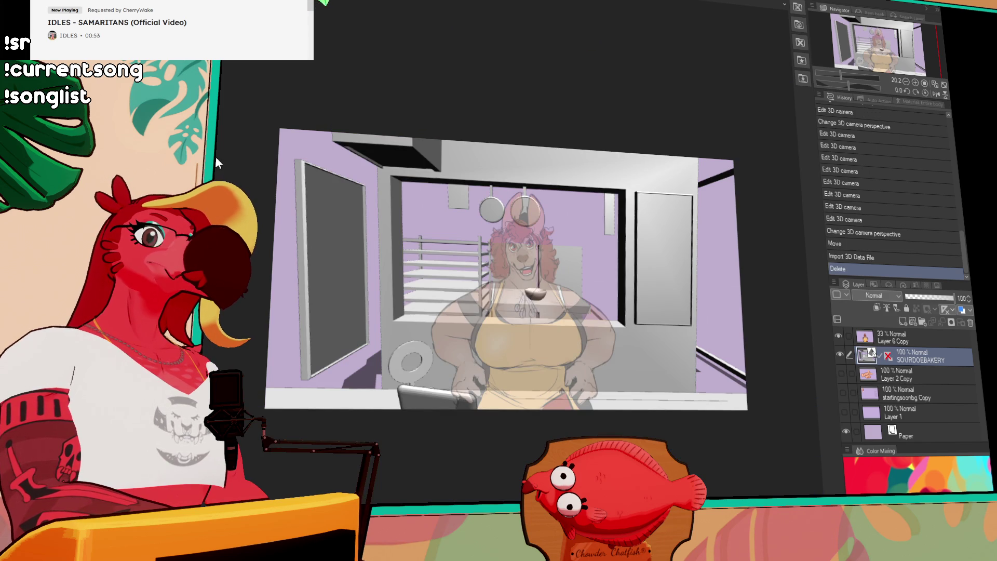
left_click(565, 163)
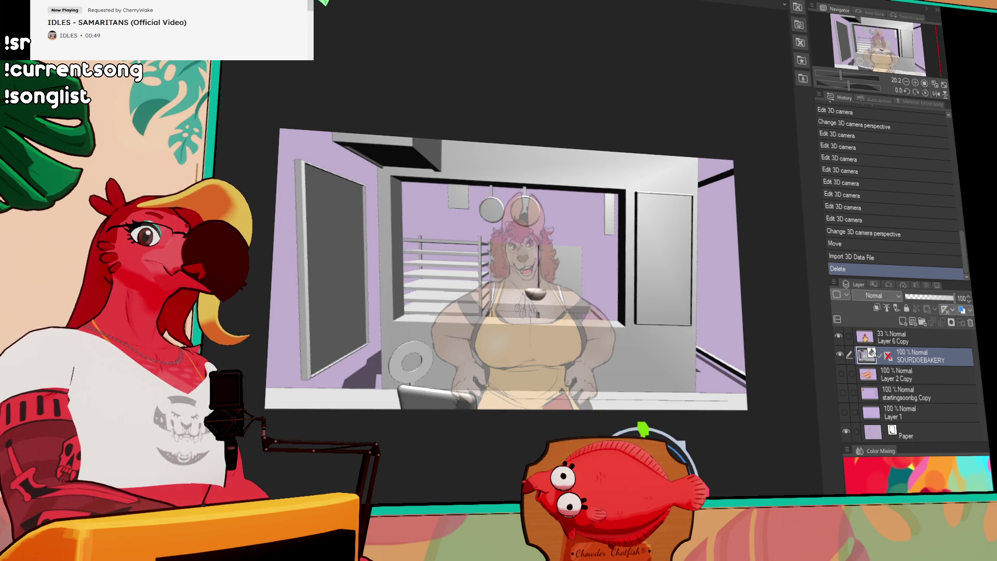
mouse_move(660, 351)
left_mouse_down()
mouse_move(660, 311)
mouse_move(659, 381)
left_mouse_up()
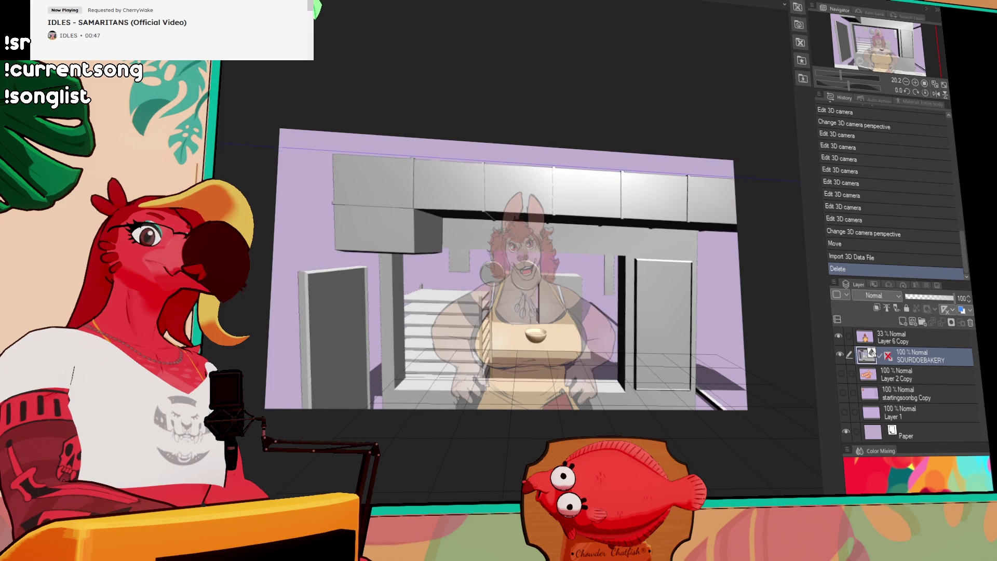
key("ctrl+z")
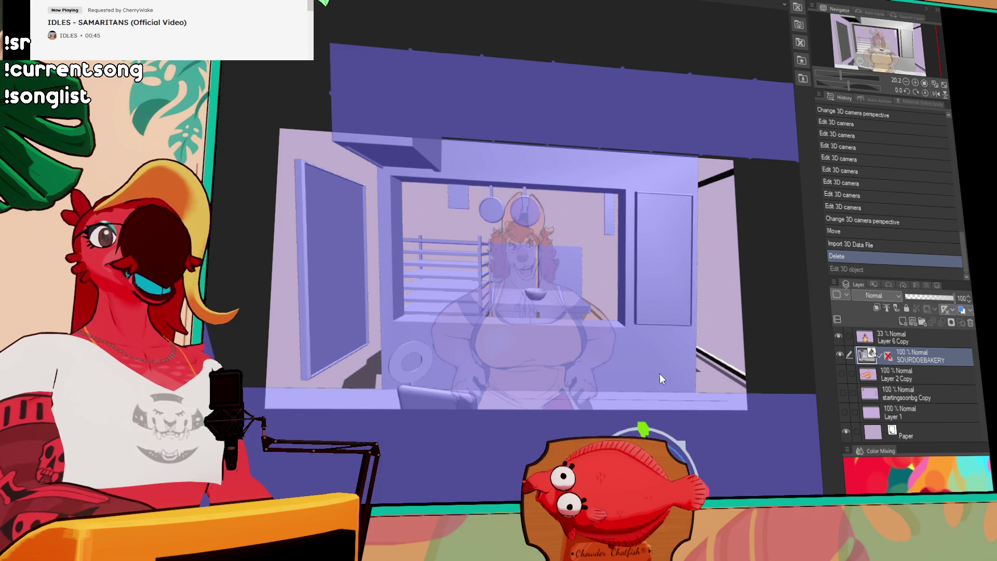
- On the kangaroo baker's layer, erase her bottom edge and raise the layer opacity to 100%
left_click(919, 393)
left_click(922, 372)
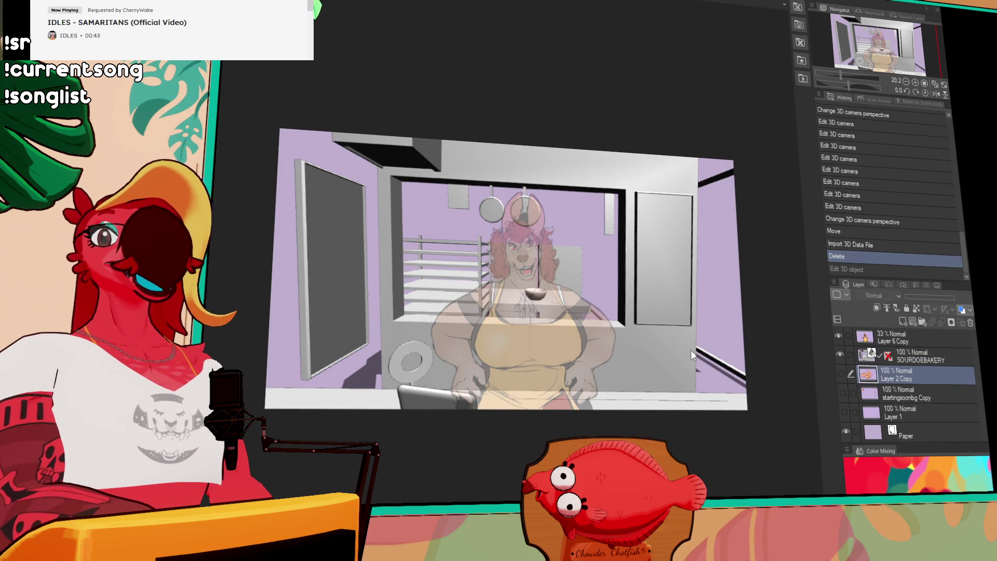
scroll(601, 357, "up", 1)
scroll(601, 358, "up", 1)
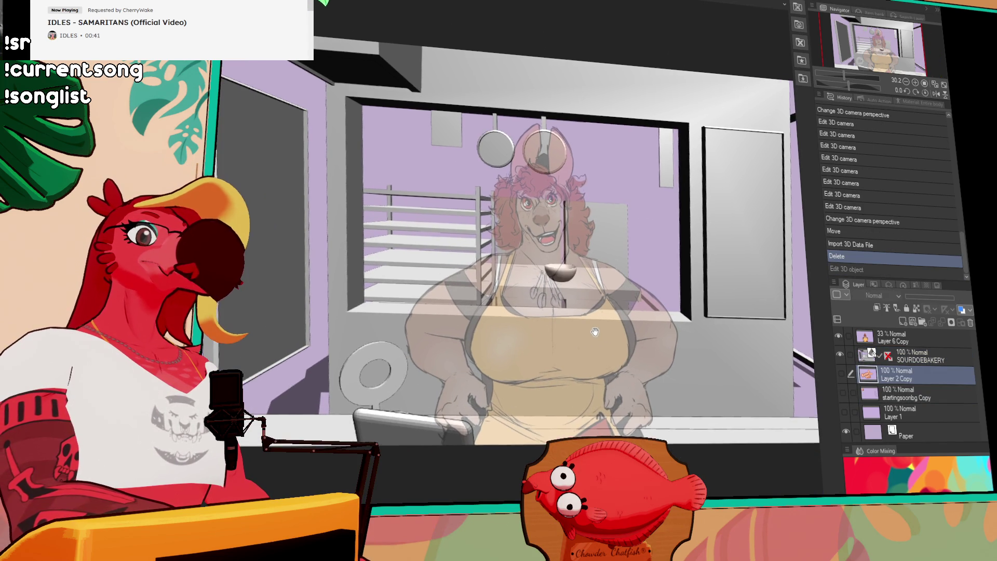
mouse_move(600, 340)
left_mouse_down()
mouse_move(560, 356)
mouse_move(662, 351)
left_mouse_up()
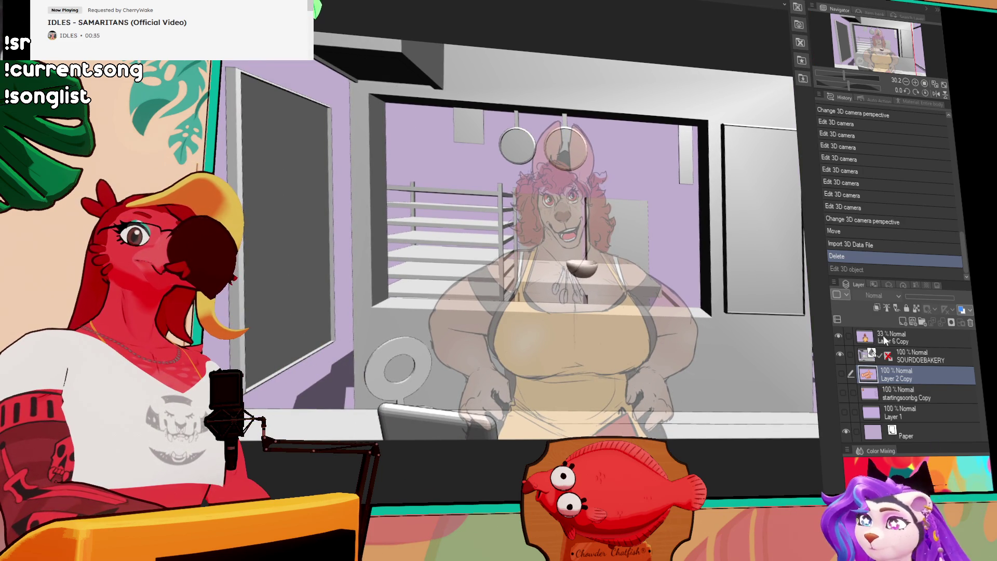
key("alt+bracketright")
key("alt+bracketright")
left_click_drag(456, 412, 718, 414)
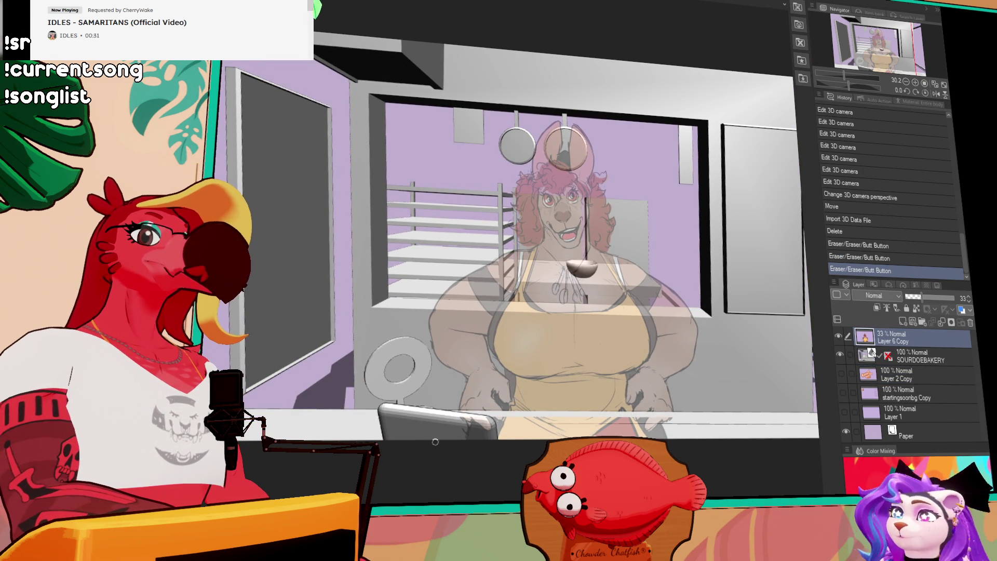
mouse_move(468, 420)
left_mouse_down()
mouse_move(803, 421)
mouse_move(501, 425)
left_mouse_up()
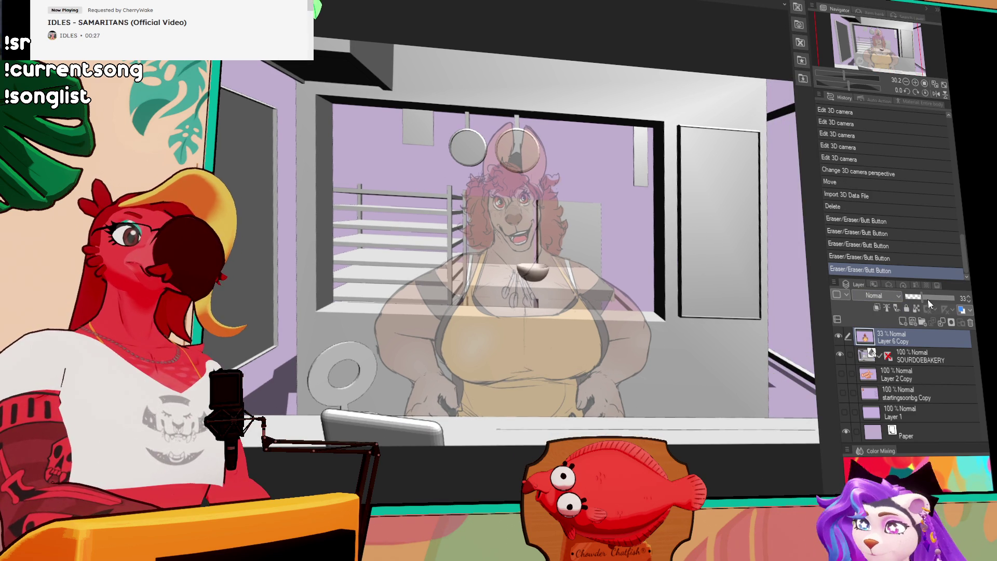
left_click_drag(919, 298, 955, 298)
scroll(708, 313, "down", 2)
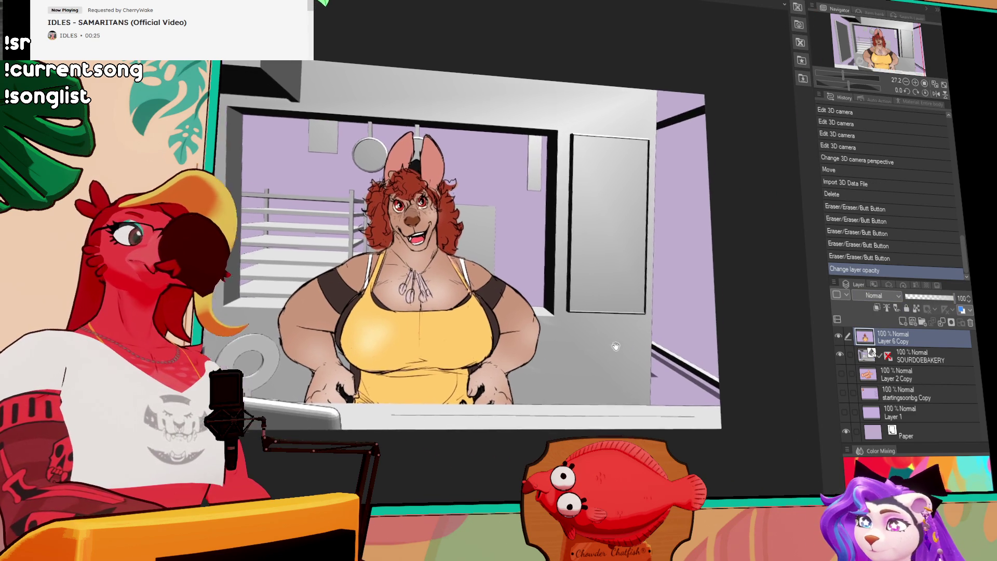
key("Tab")
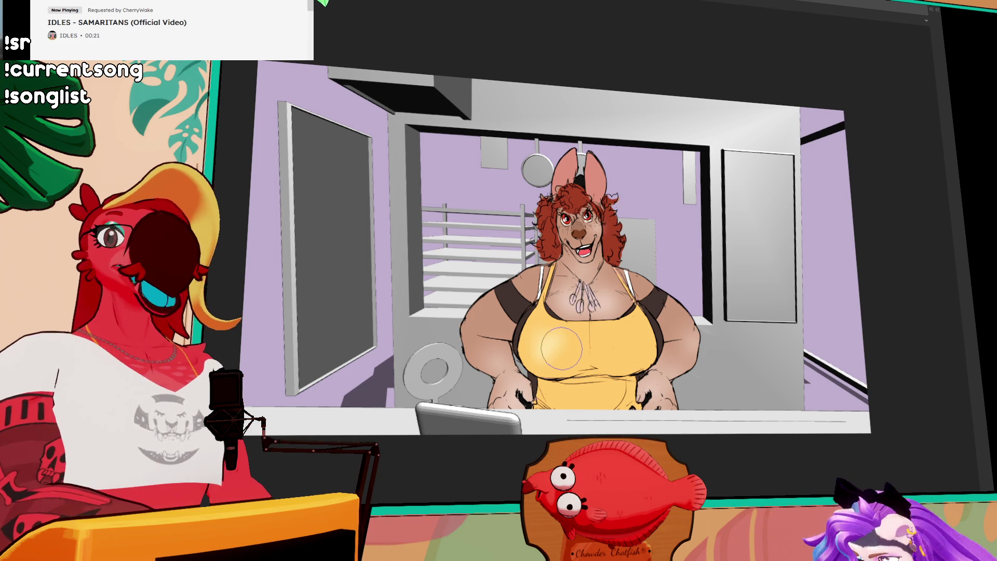
scroll(448, 397, "up", 1)
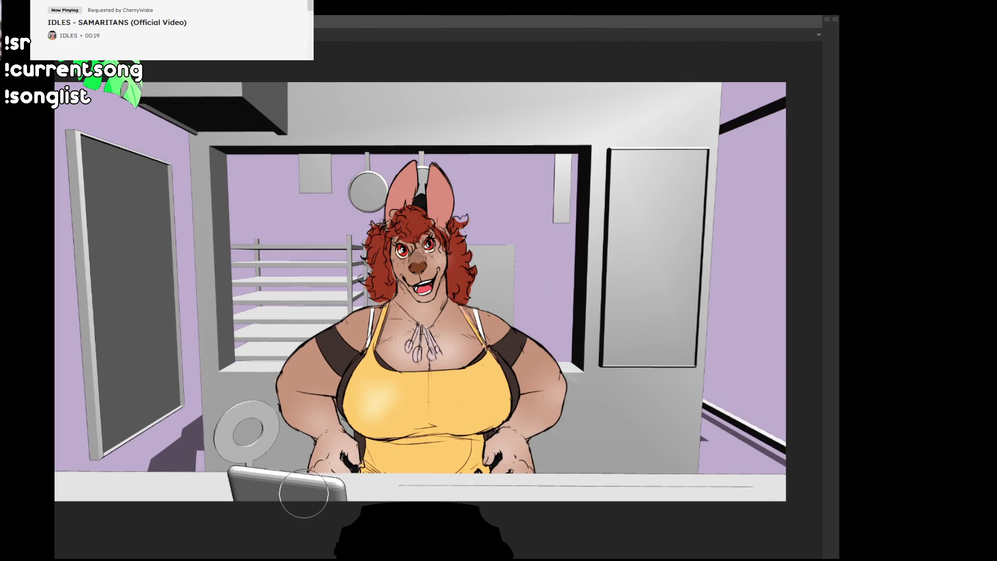
scroll(447, 397, "up", 1)
scroll(447, 397, "up", 1)
left_click_drag(447, 398, 456, 378)
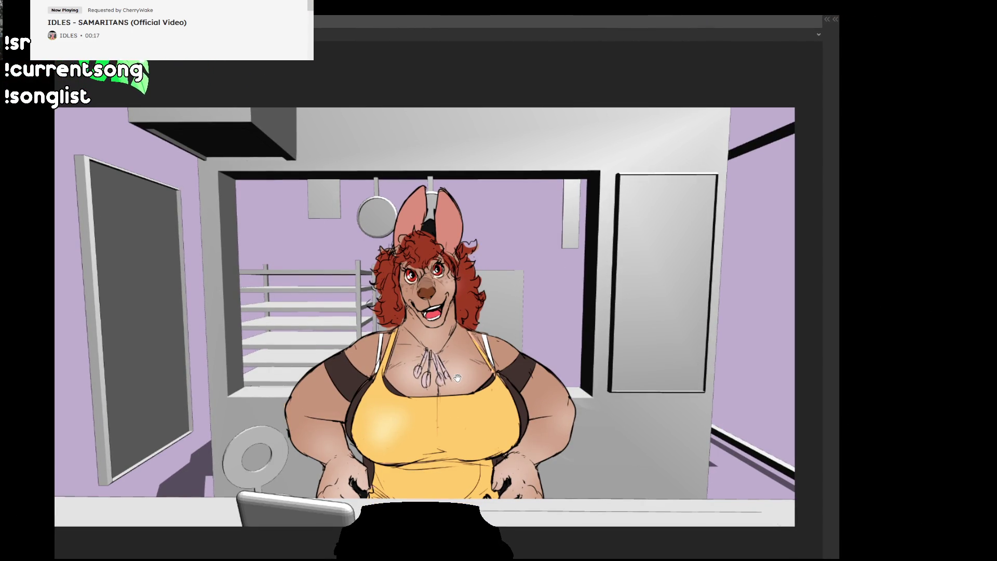
left_click_drag(581, 381, 588, 401)
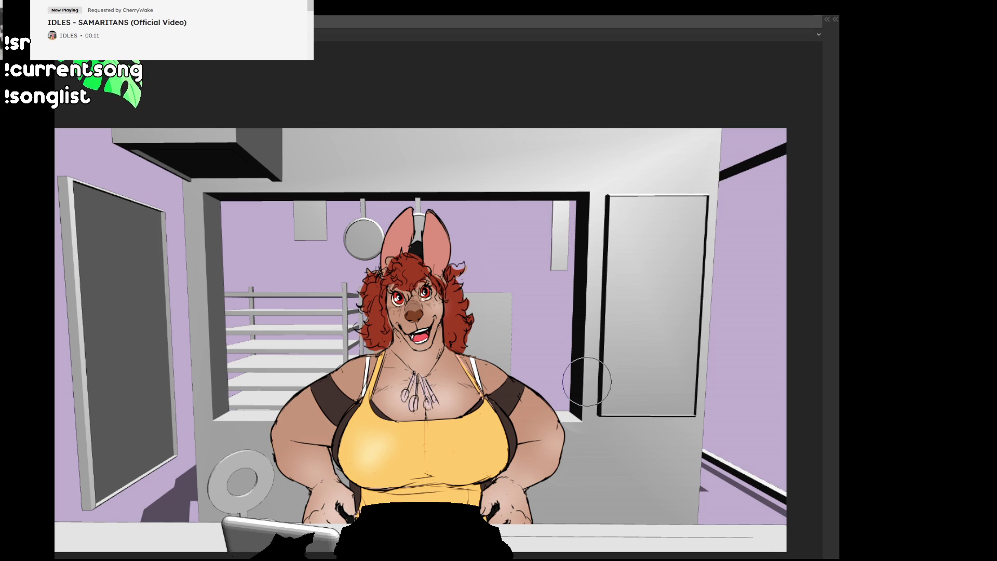
mouse_move(585, 381)
left_mouse_down()
mouse_move(597, 397)
mouse_move(619, 384)
left_mouse_up()
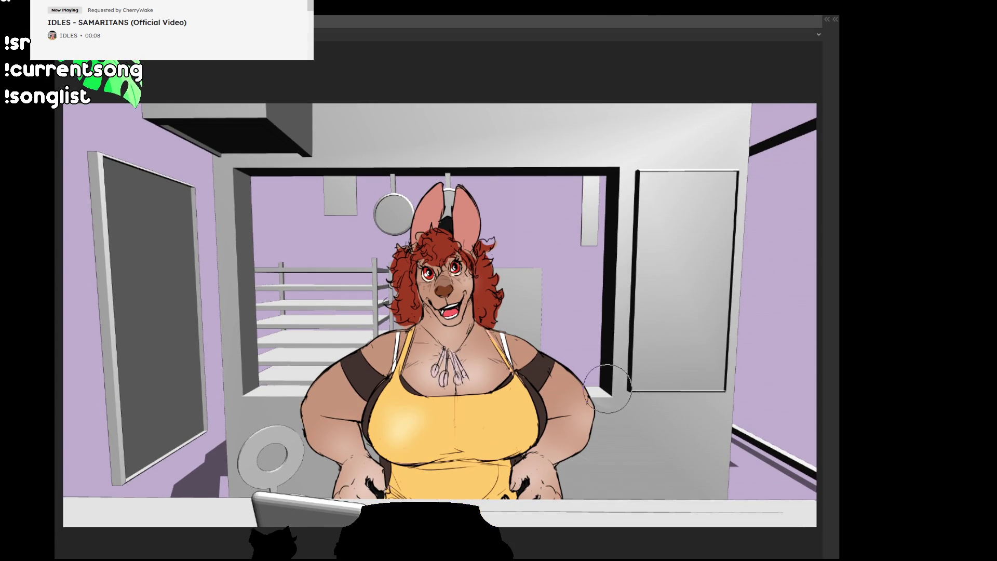
key("Tab")
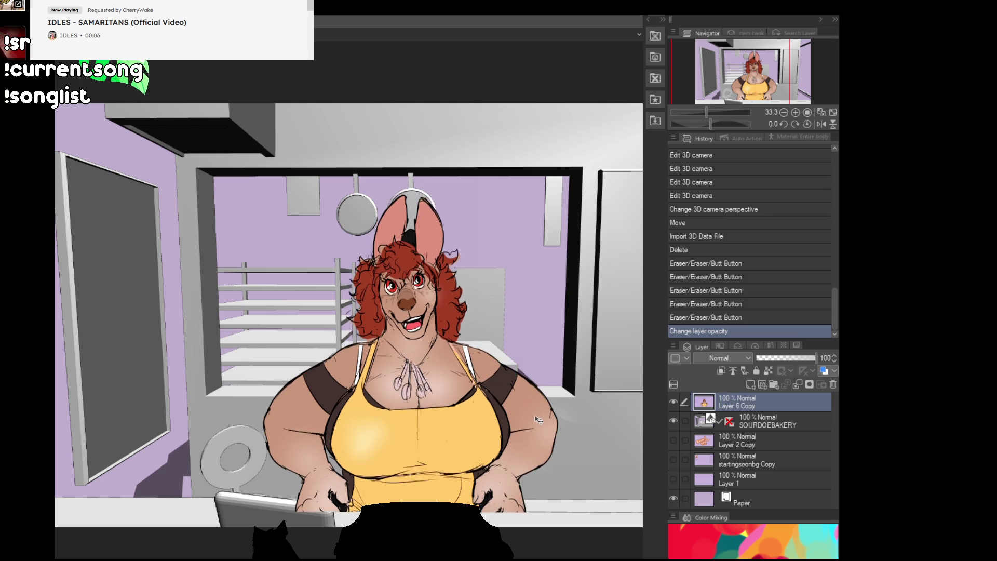
- Nudge the kangaroo baker down slightly and erase more along her lower edge
left_click_drag(546, 400, 545, 419)
left_click_drag(282, 506, 317, 538)
mouse_move(313, 500)
left_mouse_down()
mouse_move(567, 502)
mouse_move(549, 514)
mouse_move(494, 513)
mouse_move(436, 495)
left_mouse_up()
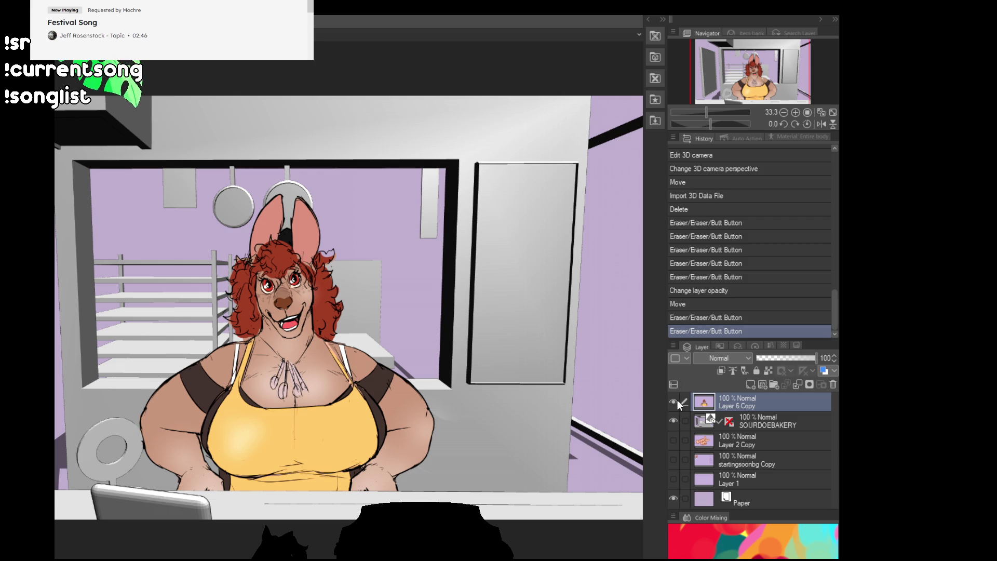
- Select the SOURDOEBAKERY 3D layer and show the saved auto actions
left_click(742, 423)
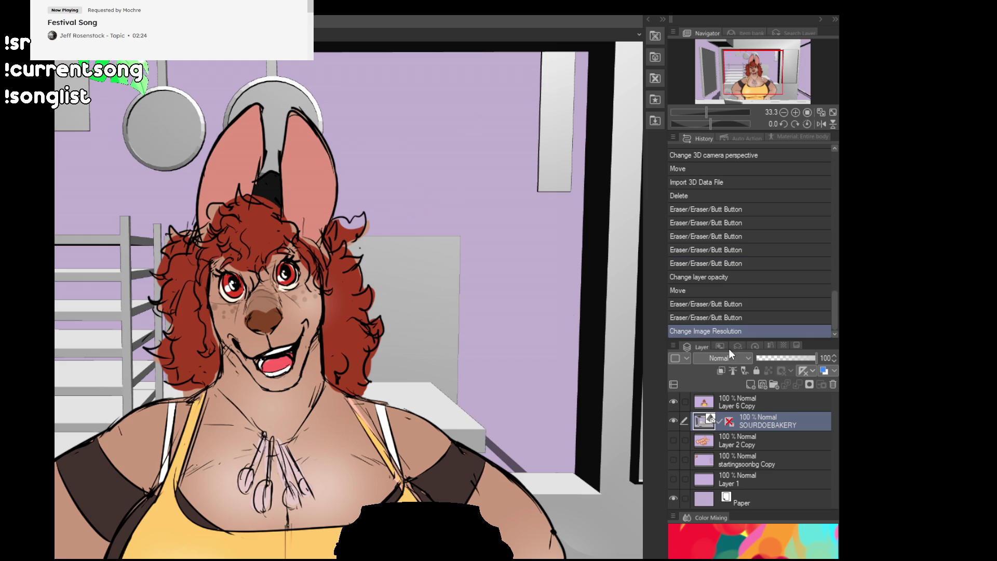
left_click(740, 138)
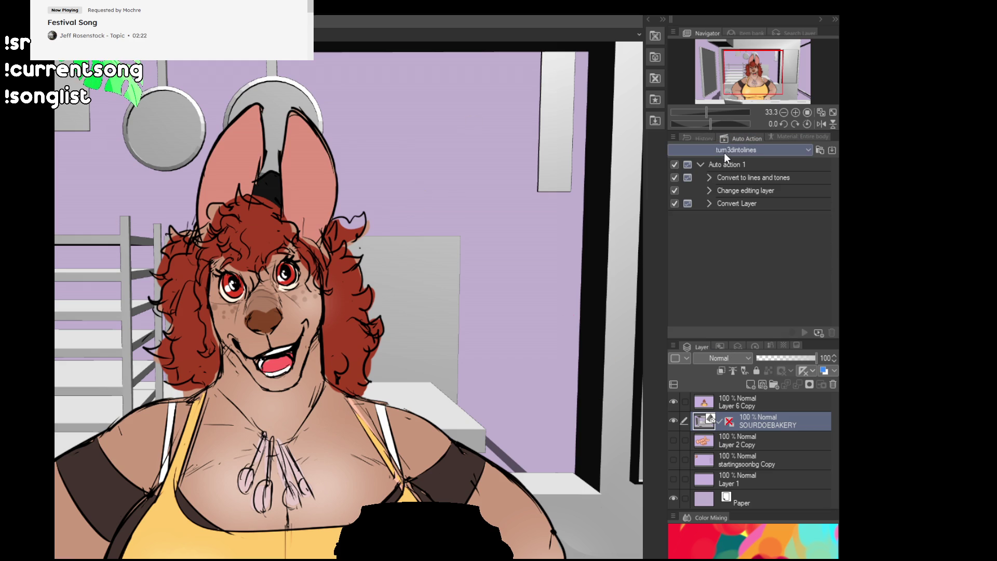
- Run Auto action 1 from the turn3dintolines set on the kitchen and remove the leftover empty layer
left_click(734, 163)
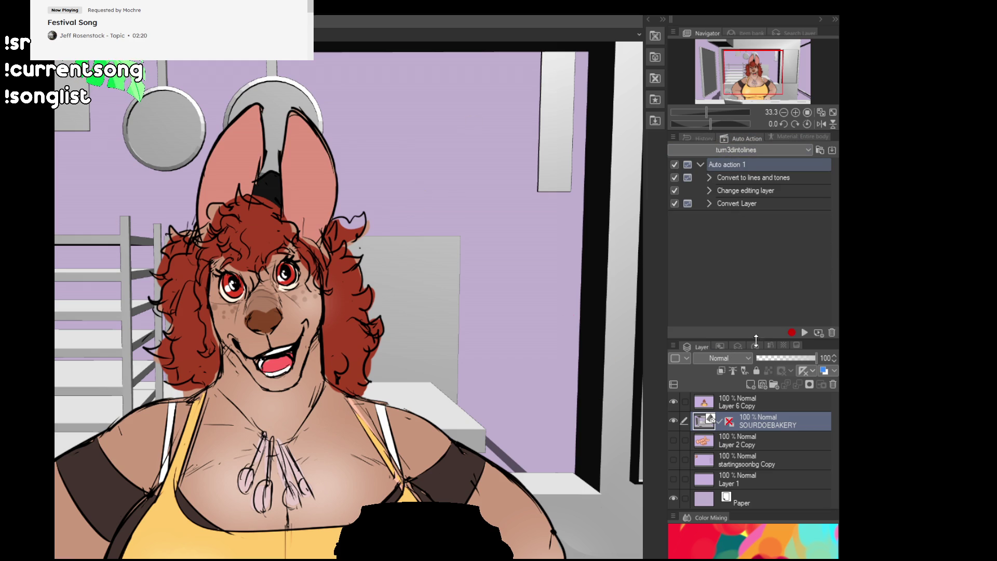
left_click(806, 332)
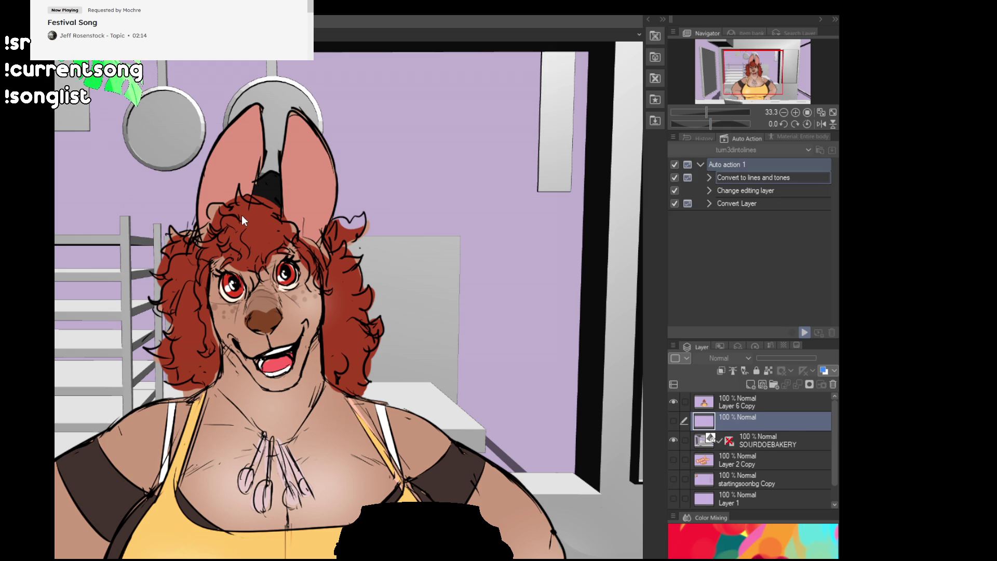
key("ctrl+z")
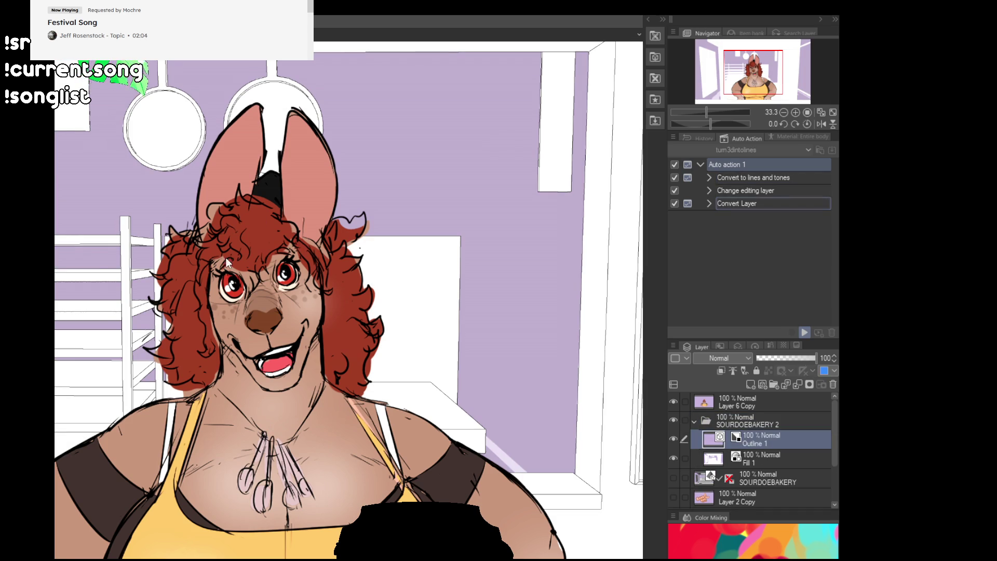
scroll(315, 245, "down", 3)
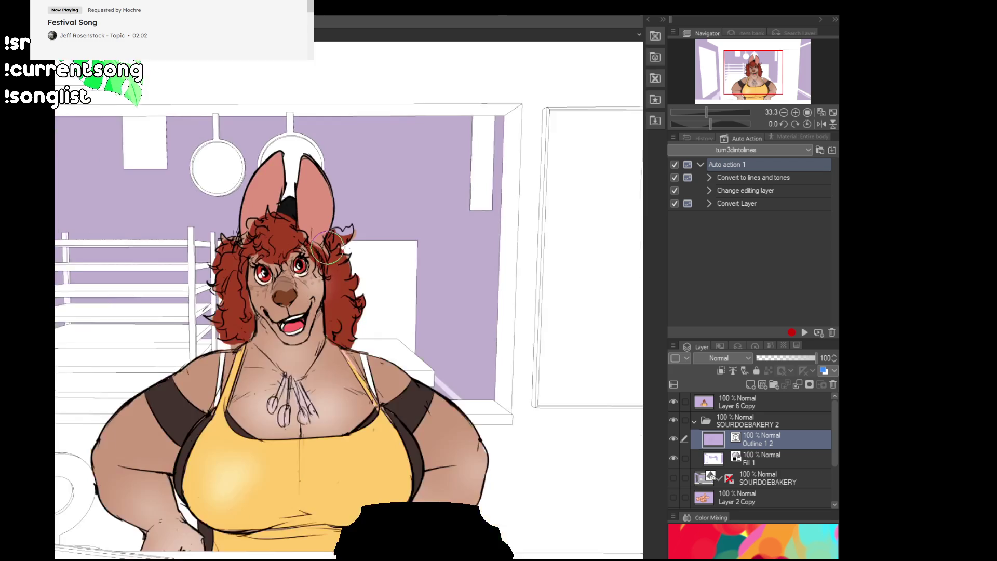
scroll(315, 245, "down", 2)
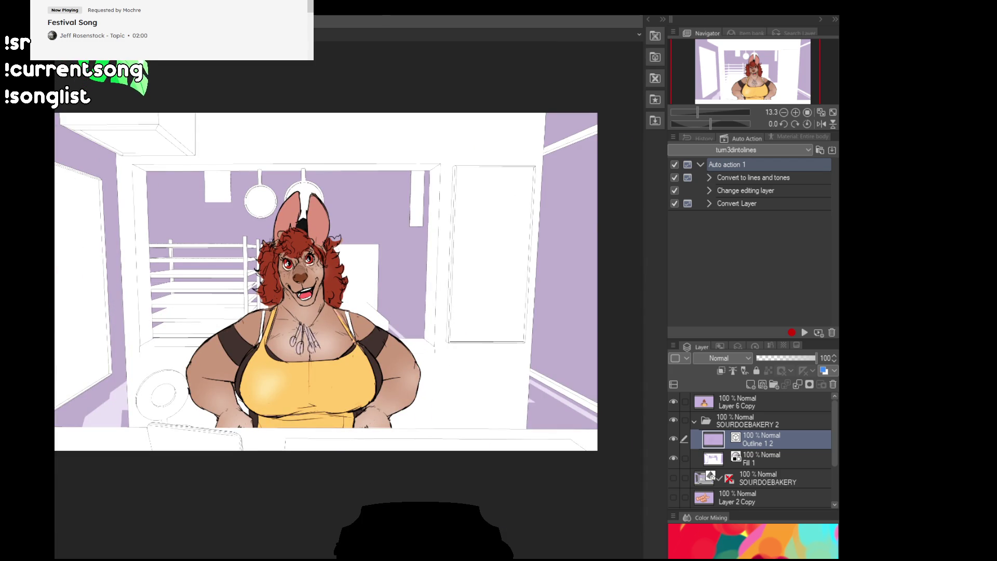
- Commit the Convert Layer transform so the kitchen outlines become solid black lines, then recentre on the baker
left_click_drag(510, 415, 252, 415)
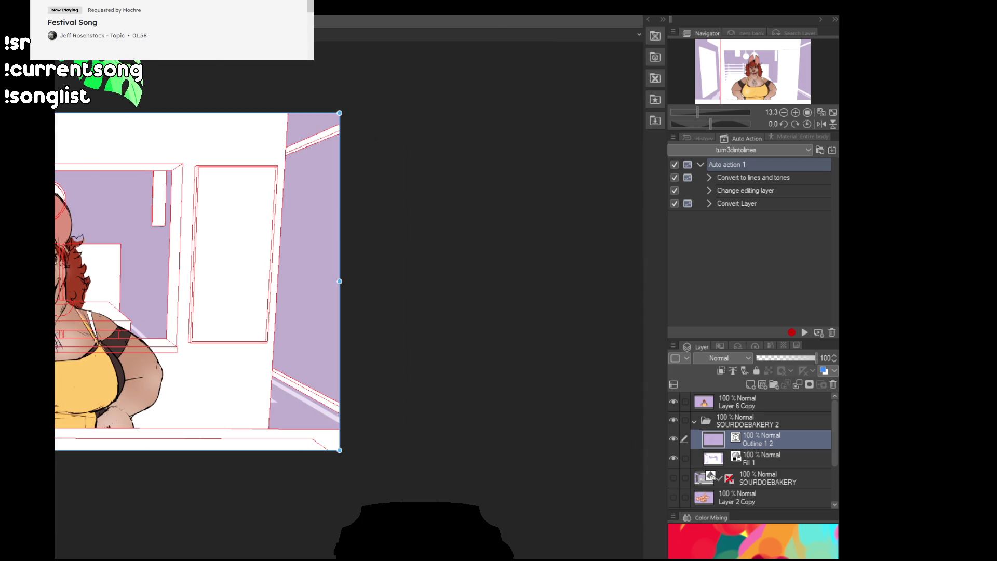
left_click(397, 306)
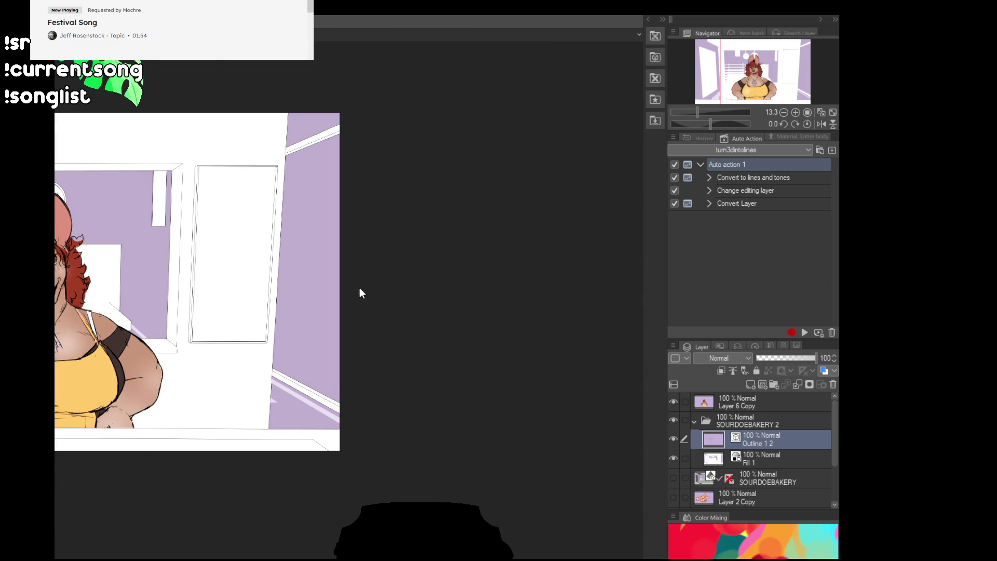
scroll(291, 318, "up", 2)
scroll(294, 334, "up", 2)
scroll(285, 318, "up", 2)
scroll(397, 267, "down", 2)
mouse_move(325, 255)
left_mouse_down()
mouse_move(399, 313)
mouse_move(435, 301)
left_mouse_up()
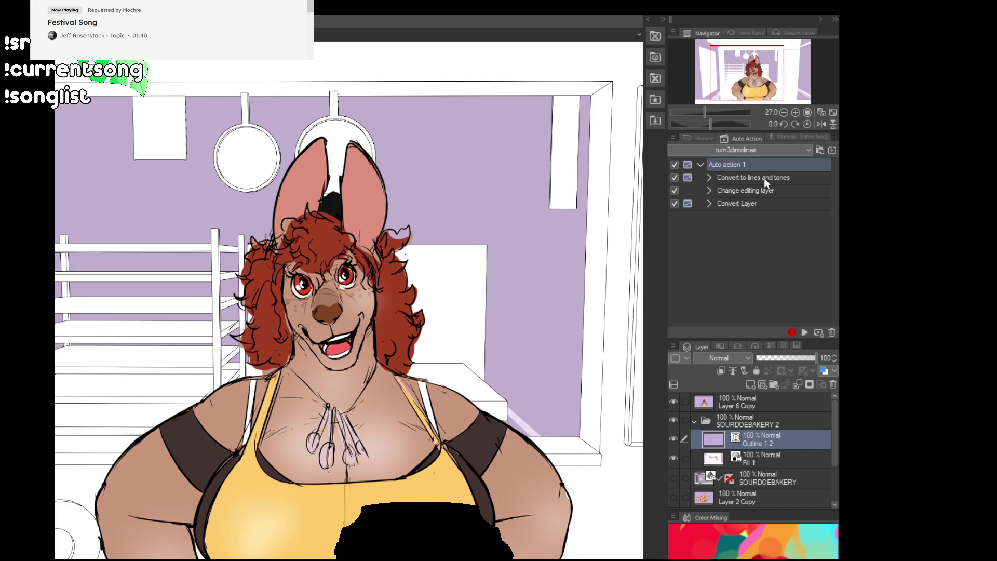
left_click(702, 426)
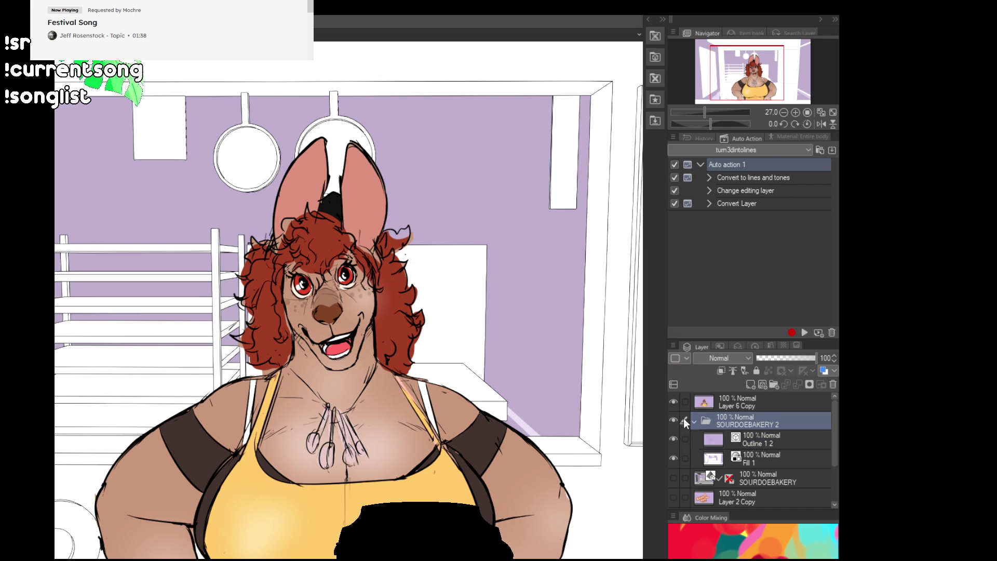
left_click(674, 404)
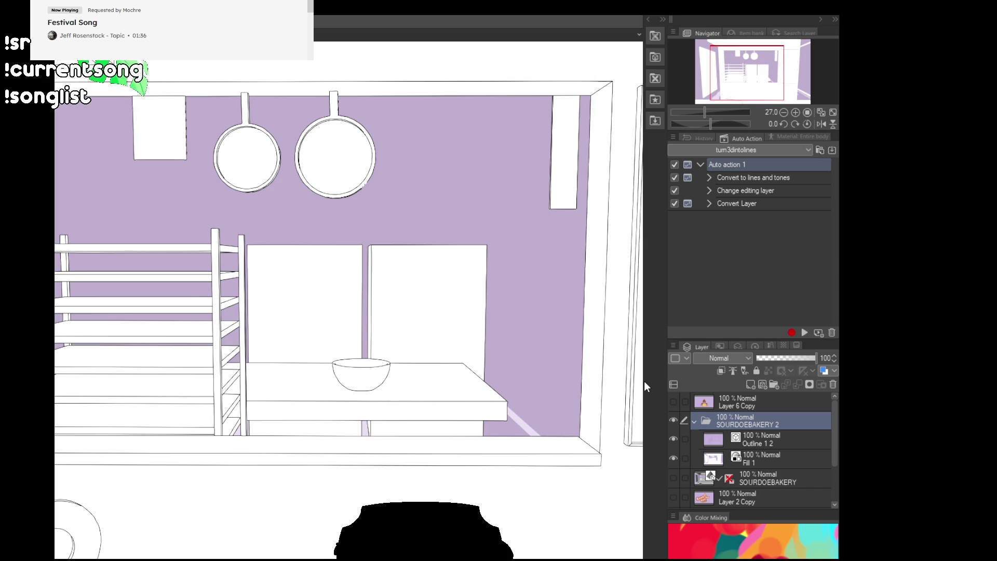
left_click_drag(64, 393, 175, 361)
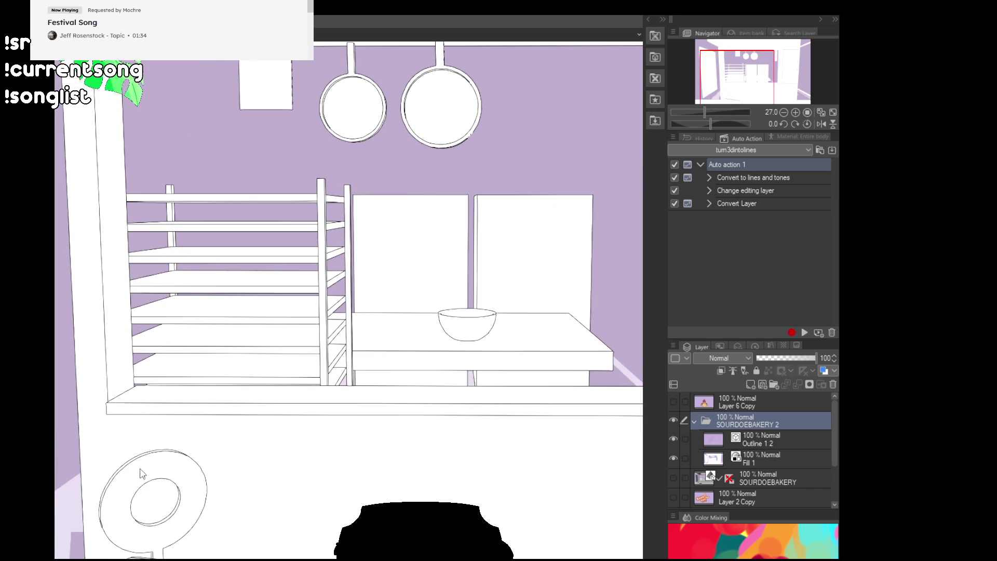
scroll(140, 470, "up", 2)
left_click_drag(425, 368, 384, 455)
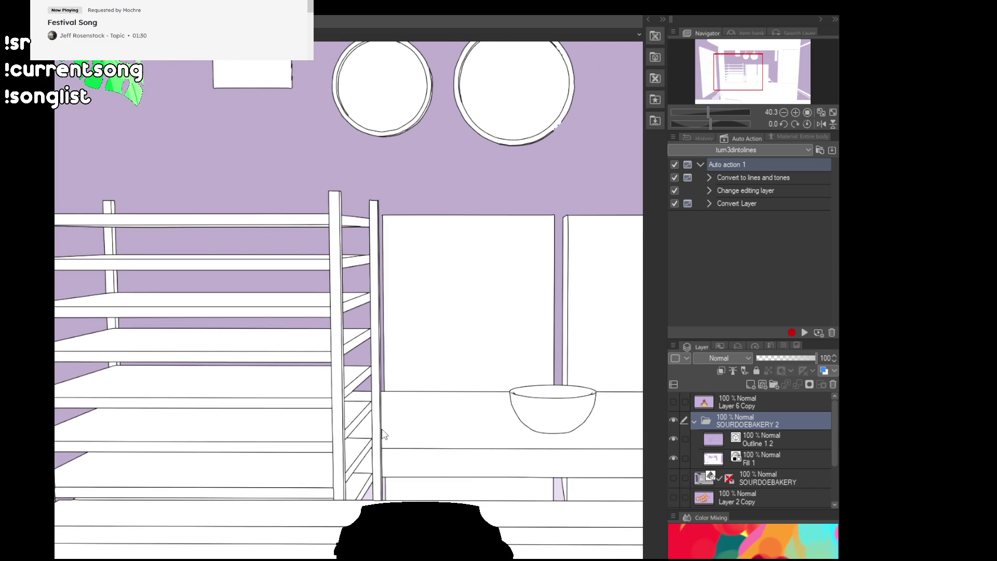
left_click_drag(382, 434, 583, 445)
scroll(414, 467, "up", 2)
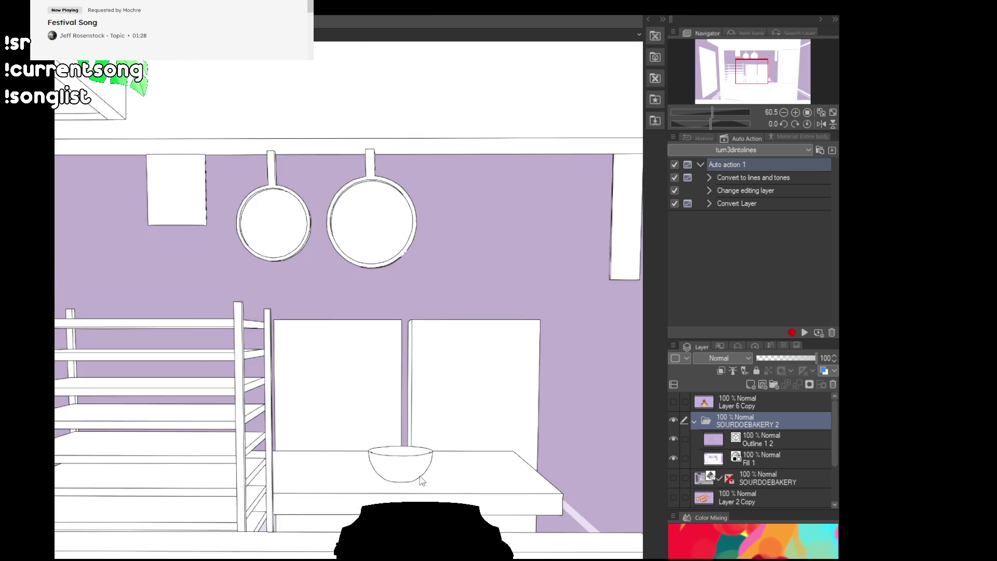
scroll(413, 467, "down", 3)
mouse_move(330, 423)
left_mouse_down()
mouse_move(138, 334)
mouse_move(145, 118)
left_mouse_up()
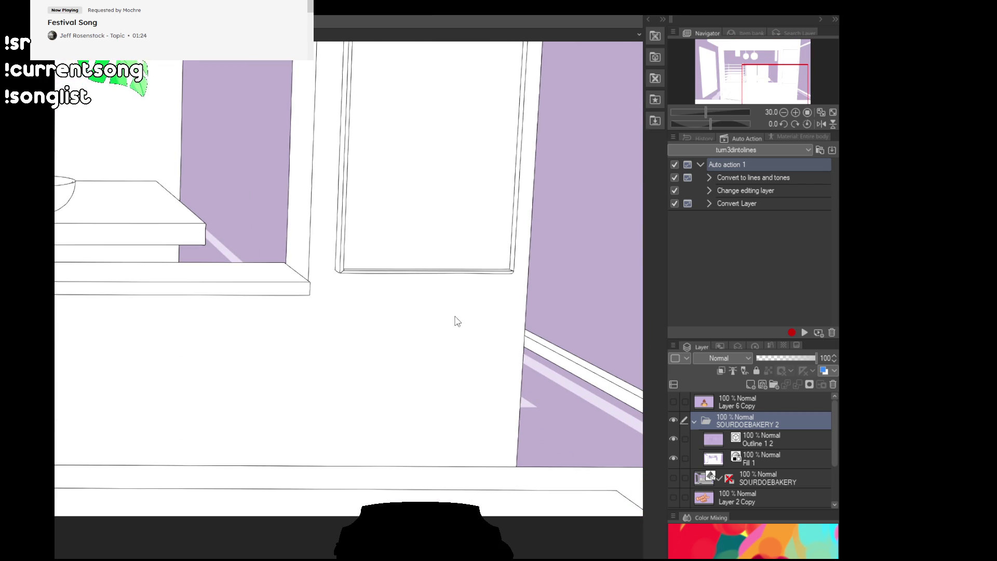
scroll(454, 315, "down", 2)
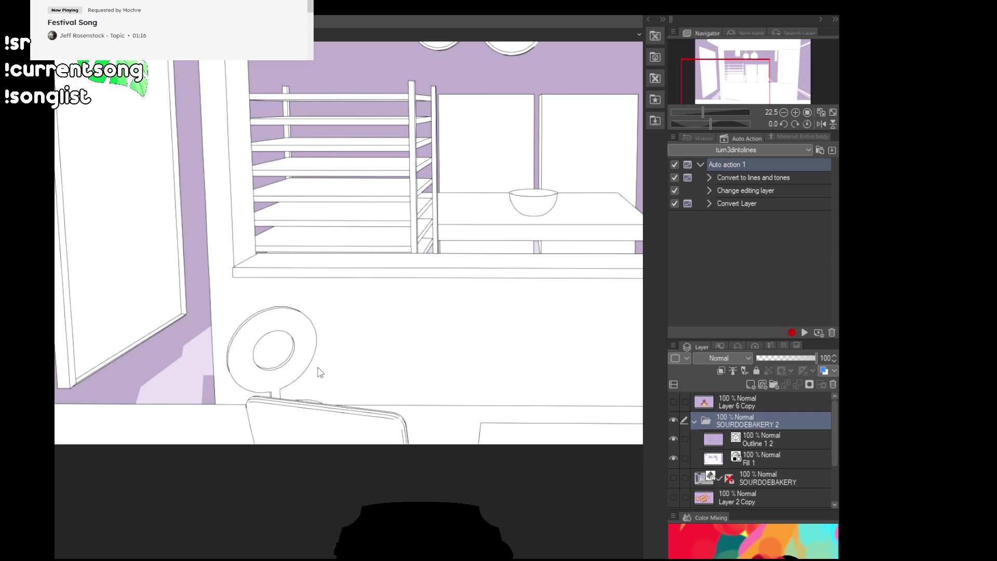
mouse_move(344, 255)
left_mouse_down()
mouse_move(349, 386)
mouse_move(400, 438)
mouse_move(295, 450)
left_mouse_up()
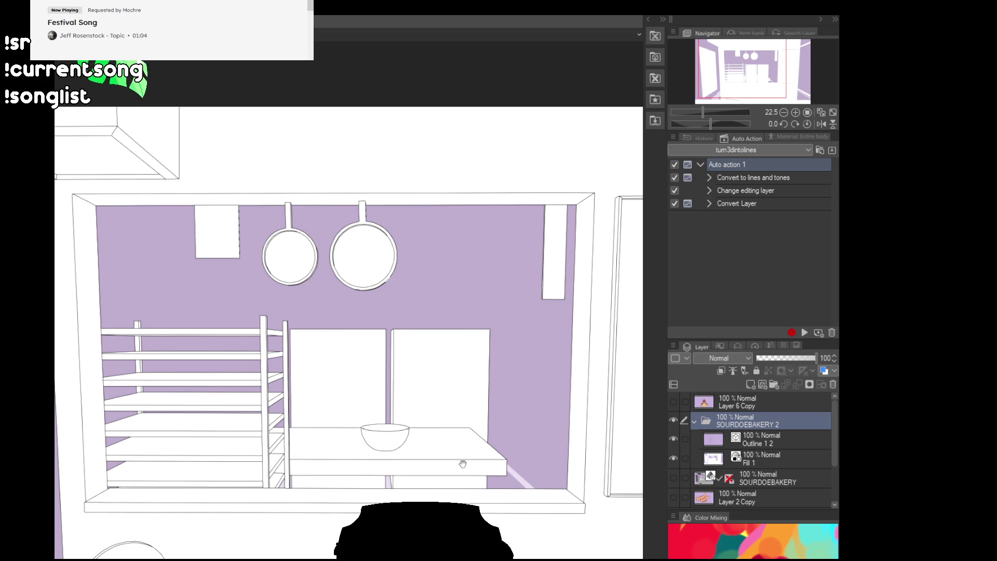
left_click_drag(464, 465, 392, 476)
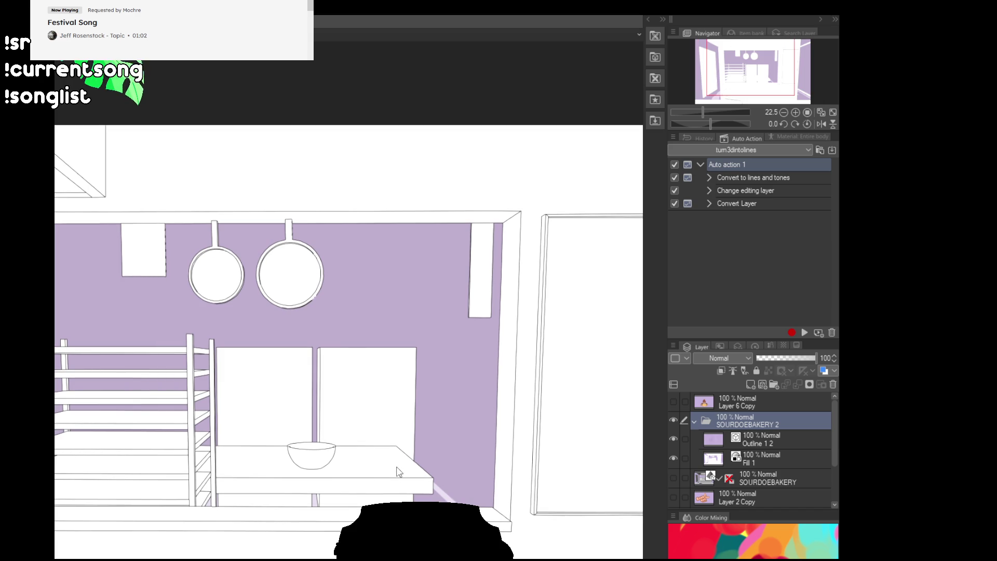
scroll(396, 463, "down", 1)
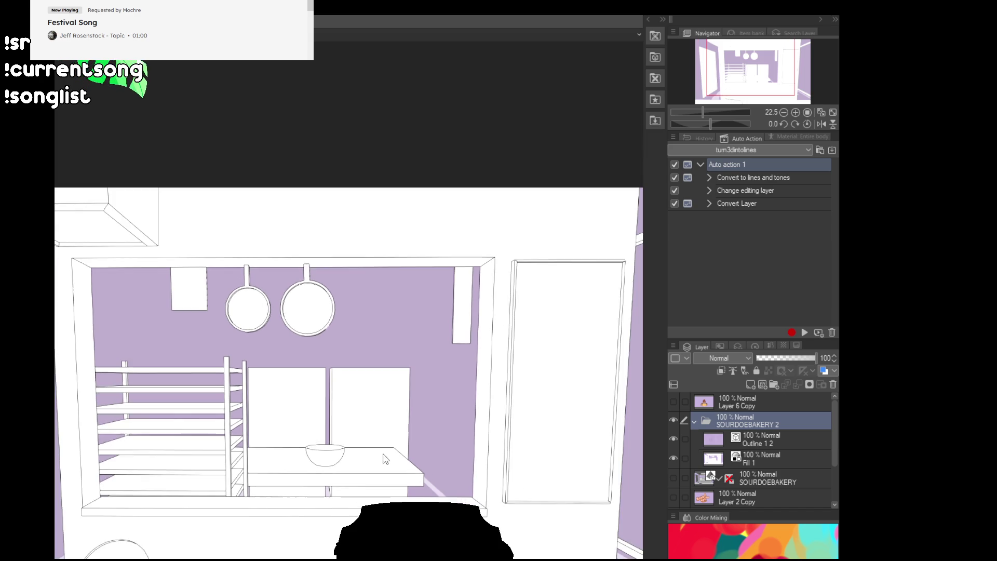
scroll(386, 456, "down", 1)
scroll(405, 445, "down", 1)
scroll(426, 431, "down", 1)
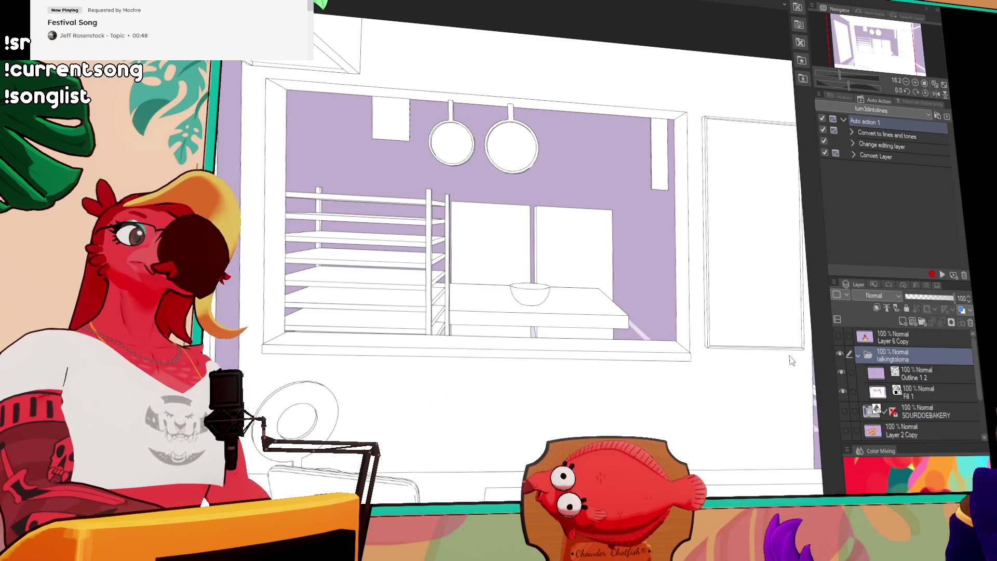
- Hide the talkingtoloma folder, show the SOURDOEBAKERY model, orbit to the bread shelves and run the line conversion
left_click(835, 409)
left_click(844, 409)
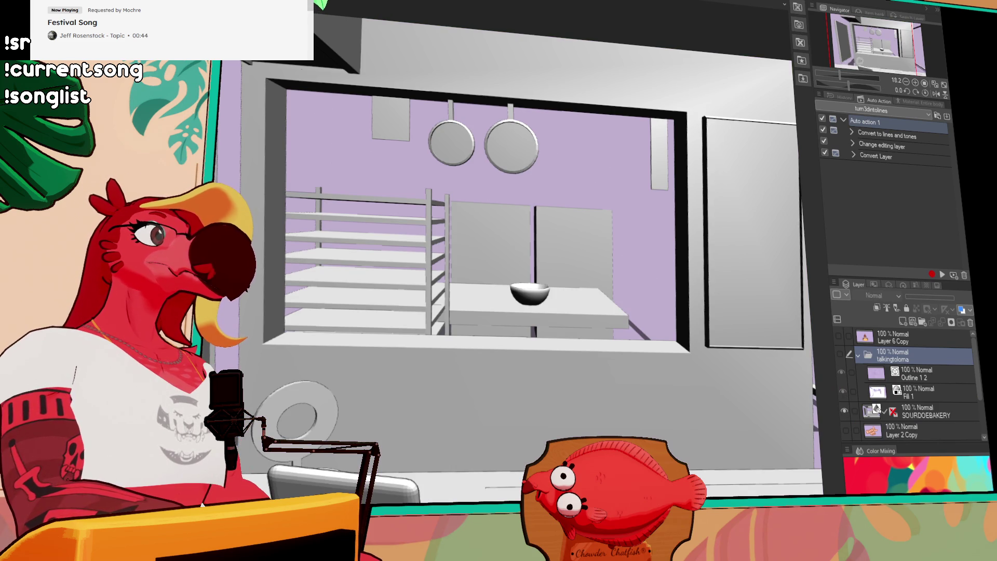
left_click(864, 410)
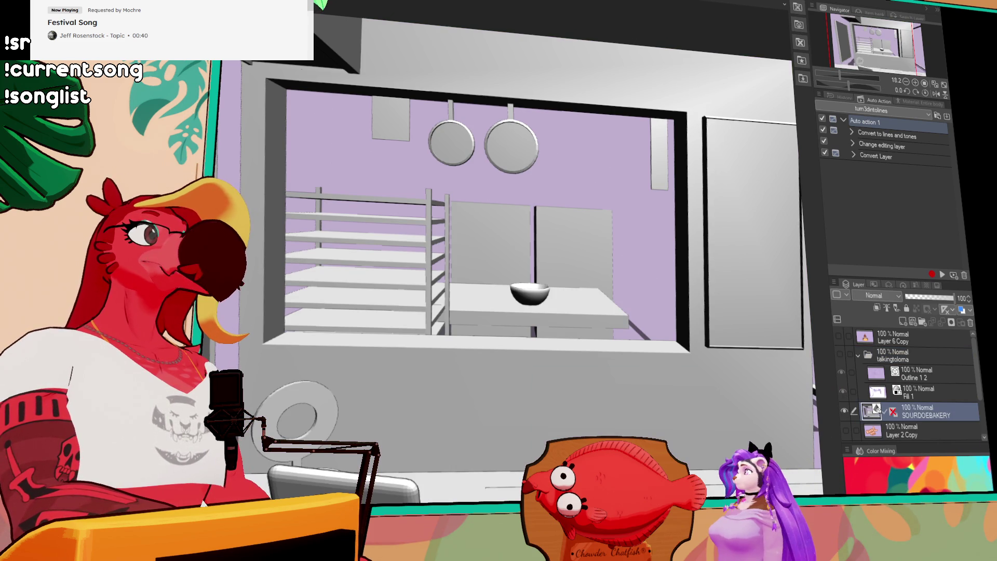
scroll(514, 257, "down", 2)
scroll(514, 257, "down", 2)
scroll(515, 257, "down", 2)
scroll(514, 257, "down", 1)
scroll(514, 257, "up", 1)
mouse_move(514, 257)
left_mouse_down()
mouse_move(428, 257)
mouse_move(545, 258)
mouse_move(419, 257)
left_mouse_up()
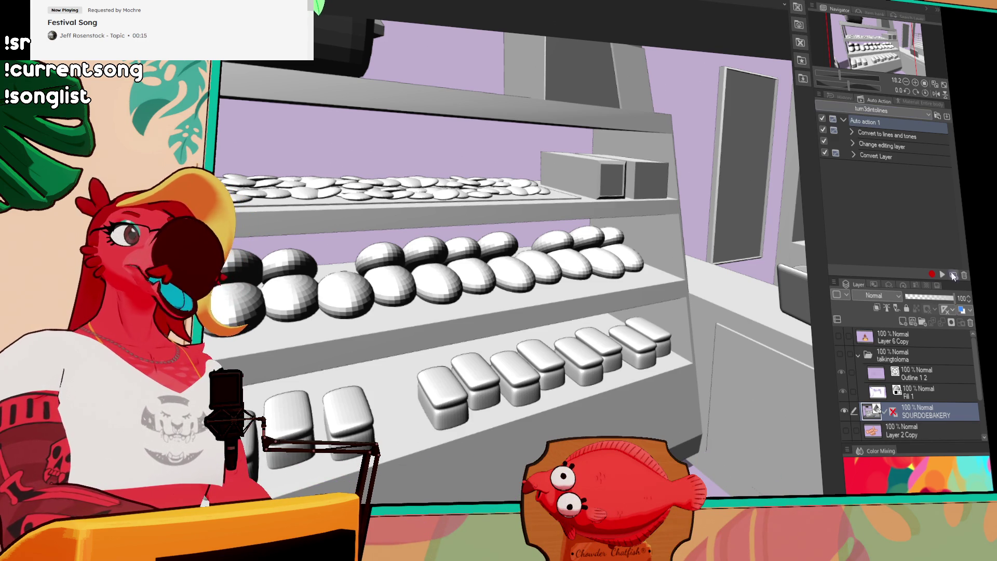
left_click(943, 275)
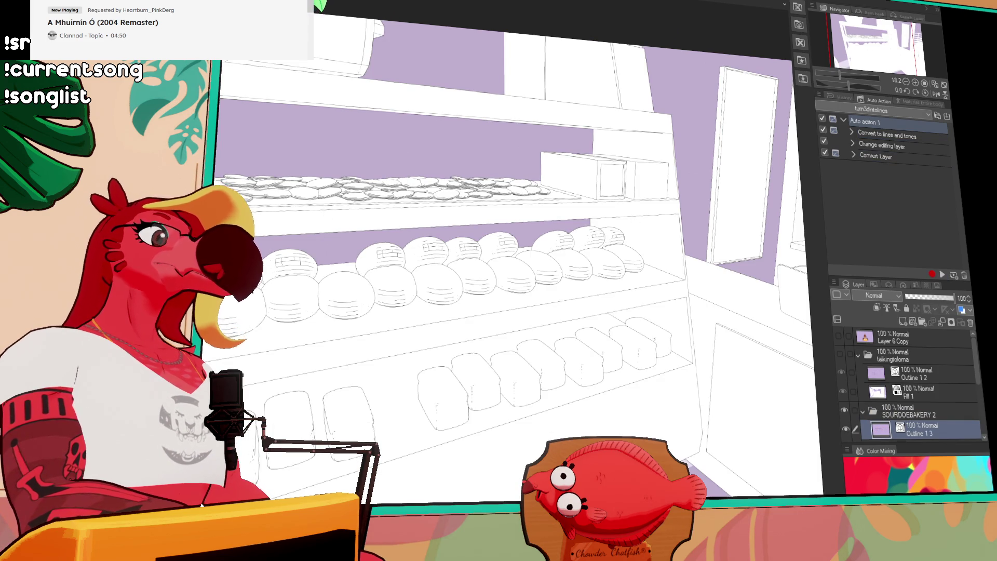
scroll(326, 215, "down", 3)
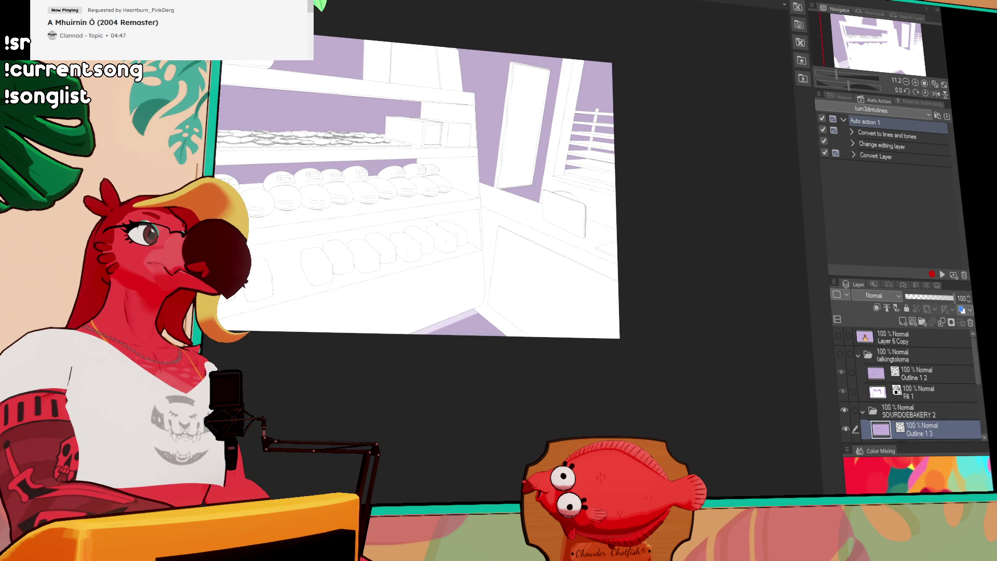
- Dismiss the transform on the bread line art and pan around the shelves and loaves to inspect the lines
left_click_drag(349, 4, 701, 431)
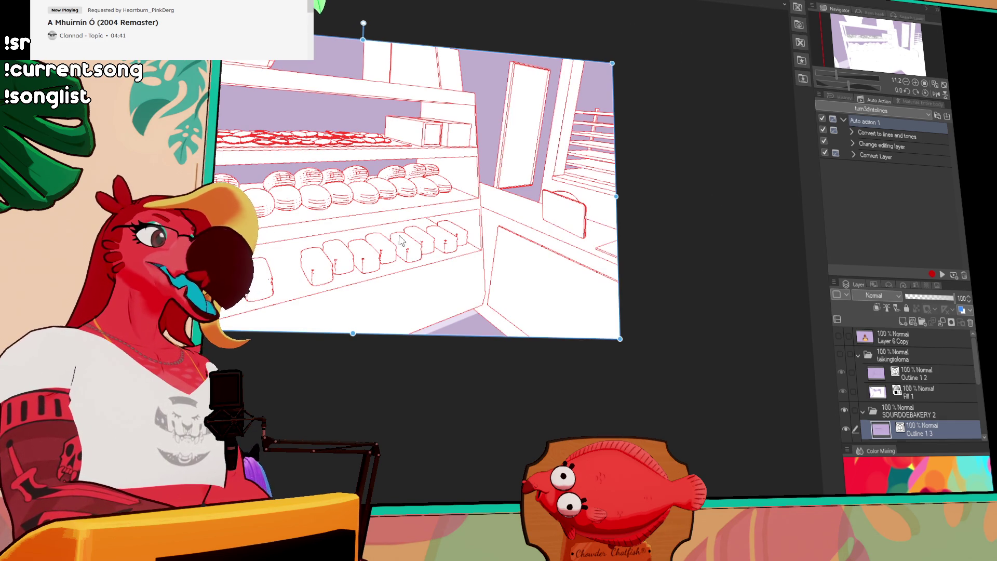
key("Return")
scroll(304, 249, "up", 5)
scroll(312, 246, "up", 3)
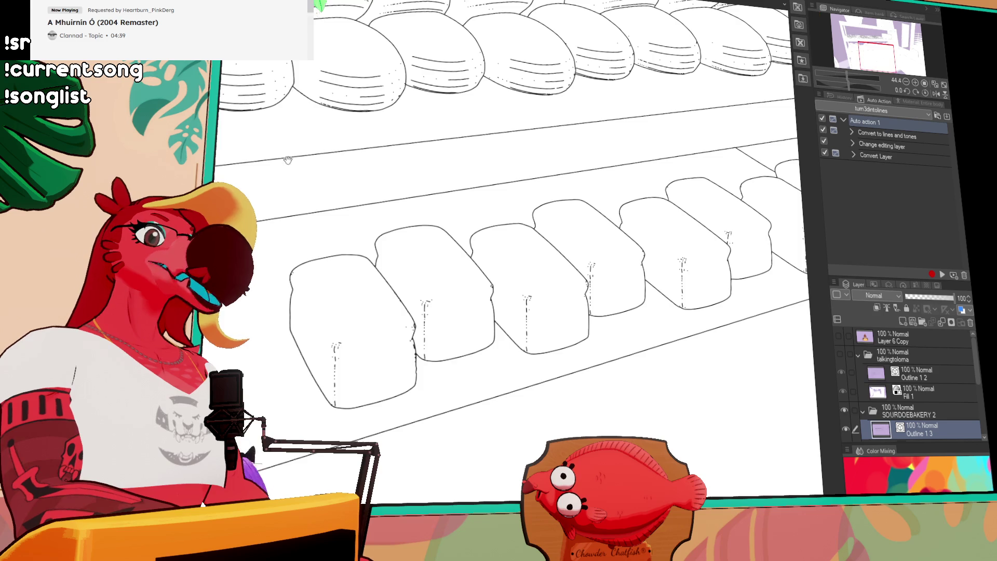
left_click_drag(462, 312, 496, 351)
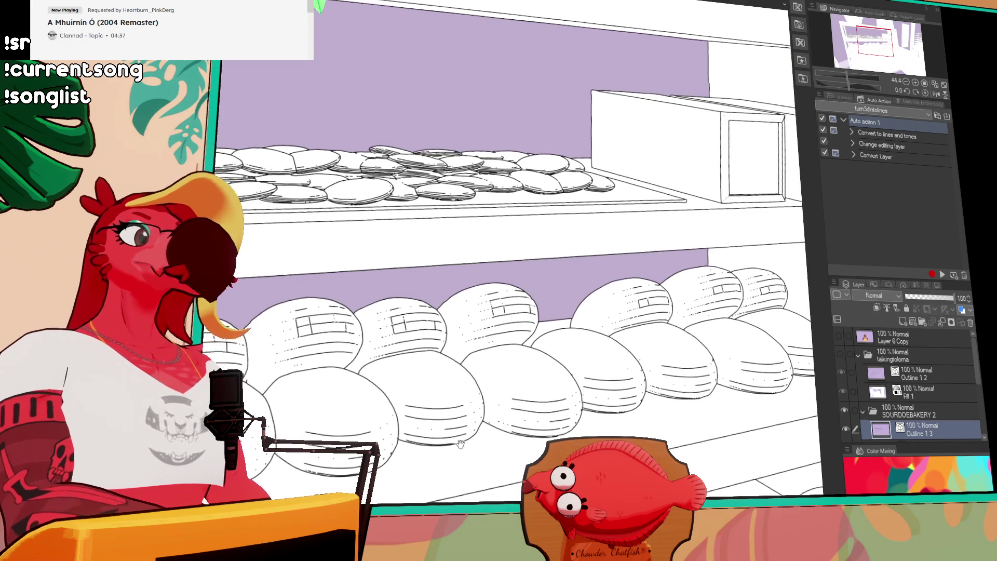
left_click_drag(615, 321, 355, 446)
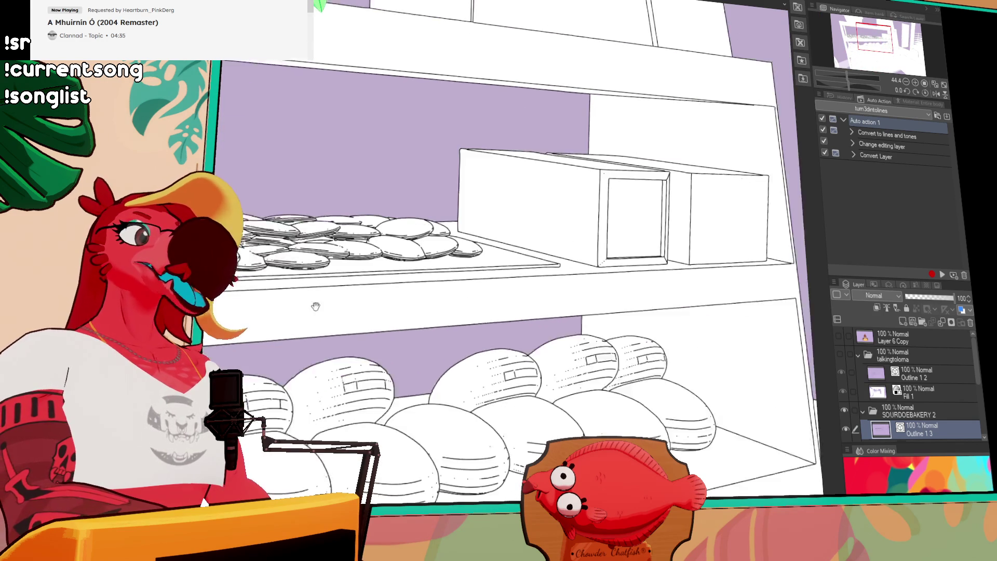
left_click_drag(506, 234, 507, 389)
left_click_drag(506, 428, 506, 116)
mouse_move(506, 350)
left_mouse_down()
mouse_move(421, 155)
mouse_move(351, 155)
left_mouse_up()
mouse_move(506, 234)
left_mouse_down()
mouse_move(486, 469)
mouse_move(602, 314)
left_mouse_up()
scroll(473, 330, "down", 3)
left_click_drag(472, 329, 511, 408)
scroll(538, 358, "down", 1)
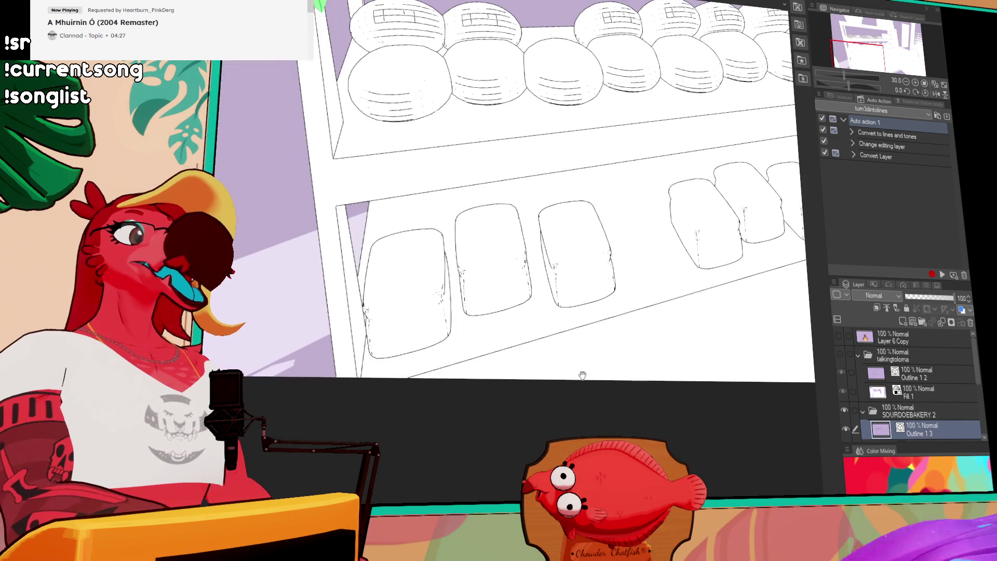
scroll(474, 401, "down", 2)
scroll(473, 401, "down", 1)
left_click_drag(474, 401, 493, 413)
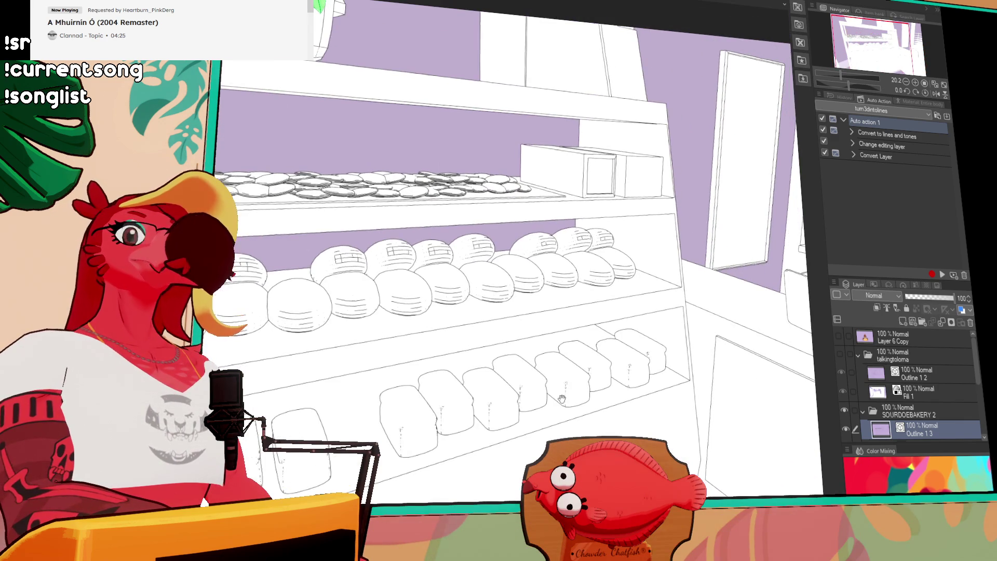
- Rename the bread line-art folder to BREAD and collapse it along with the talkingtoloma folder
left_click(904, 410)
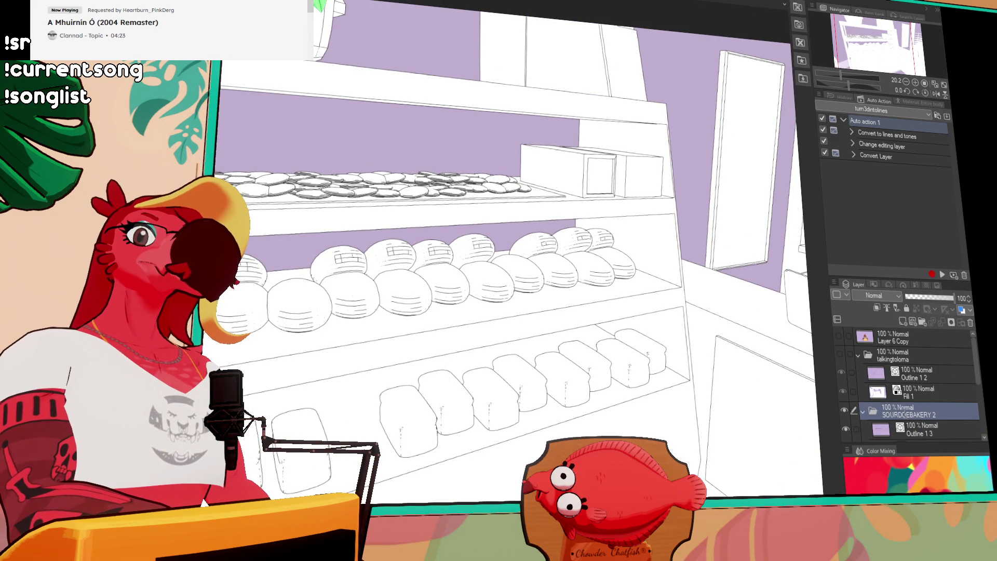
type("BREAD")
left_click(862, 411)
left_click(859, 354)
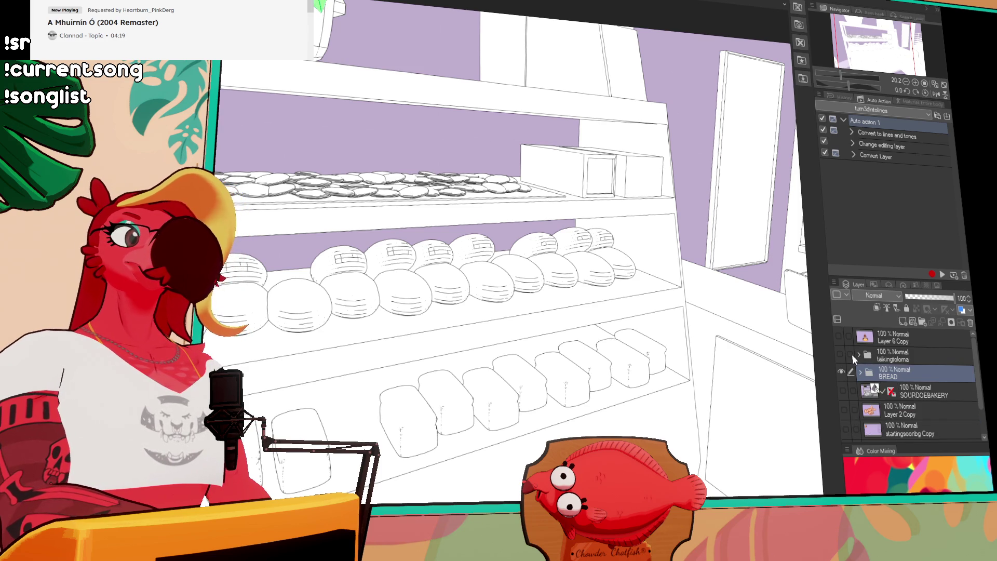
- Hide the BREAD line art, make SOURDOEBAKERY the working layer and revert the camera via History
left_click(843, 372)
left_click(849, 390)
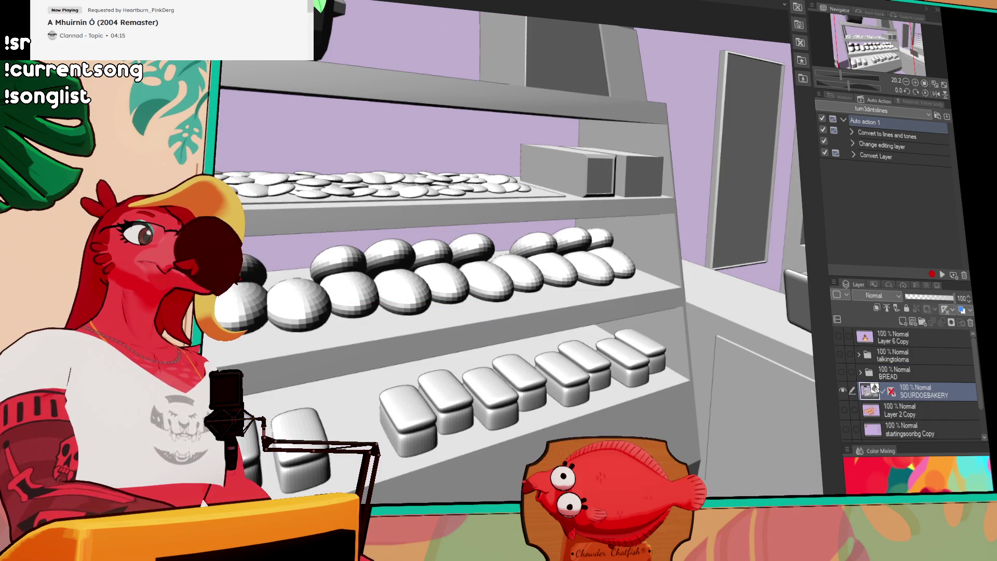
left_click_drag(557, 285, 406, 200)
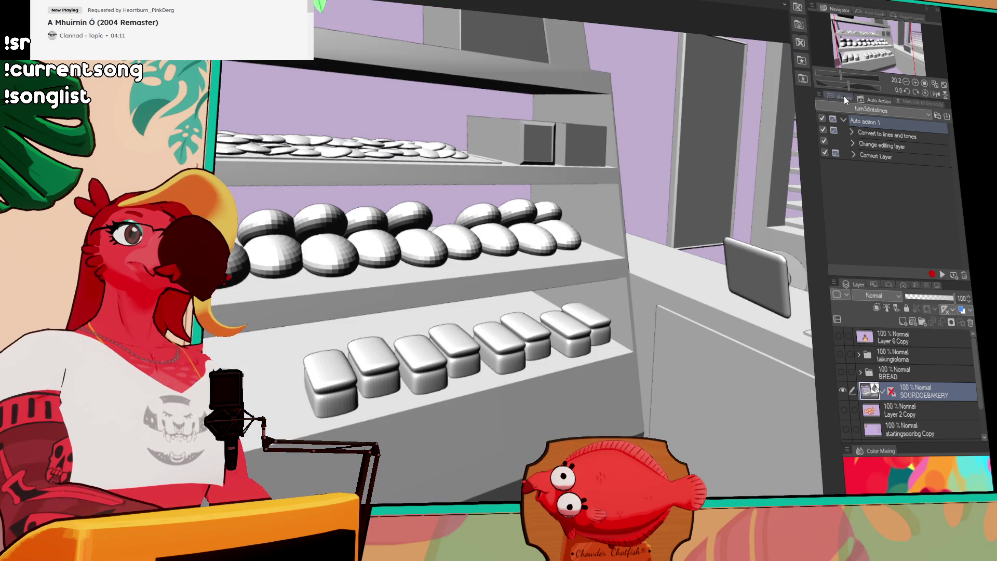
left_click(845, 100)
left_click(857, 257)
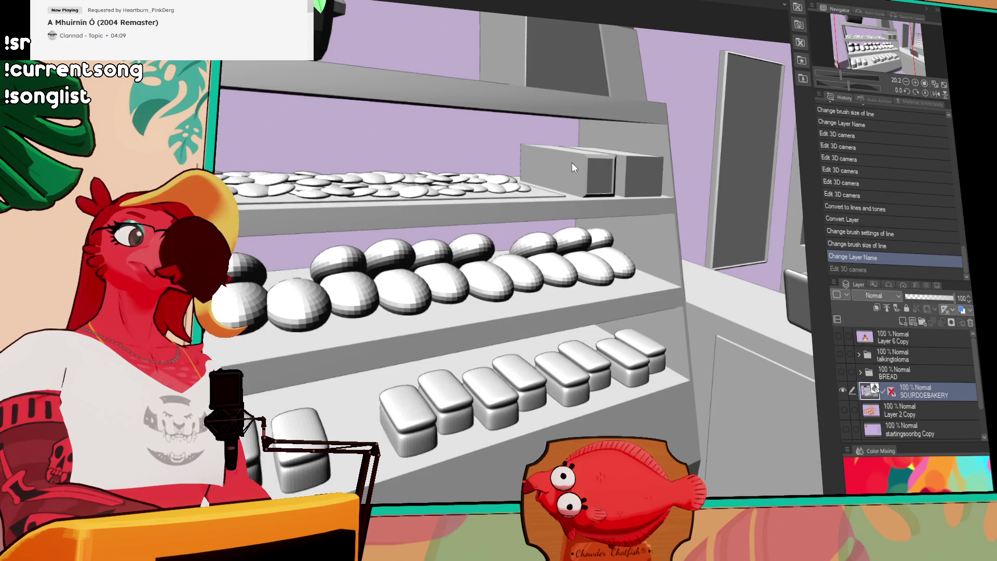
- Swing the 3D bakery camera through the shelves to frame the counter and round table
left_click_drag(514, 311, 600, 312)
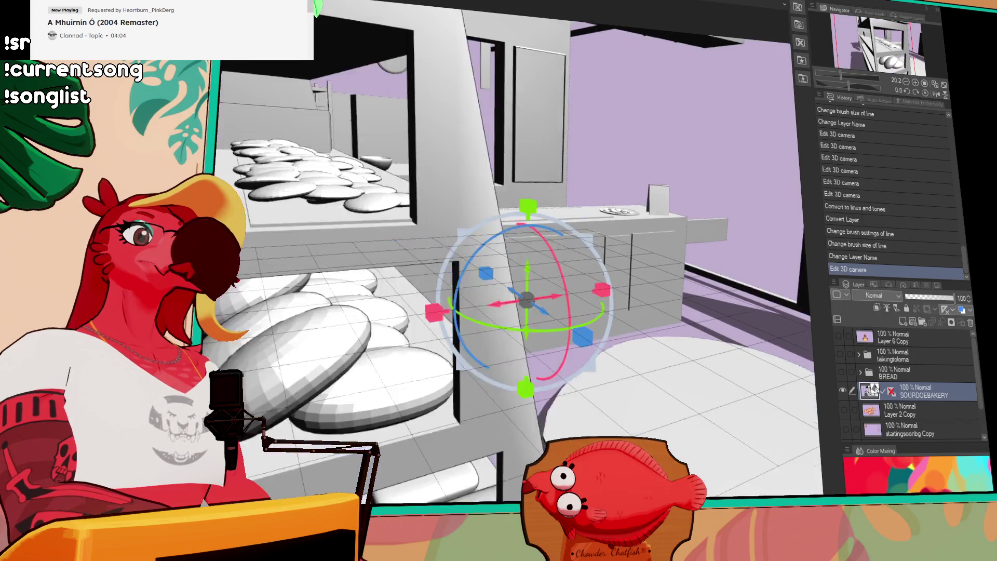
mouse_move(600, 311)
left_mouse_down()
mouse_move(452, 278)
mouse_move(393, 248)
mouse_move(406, 223)
mouse_move(422, 223)
mouse_move(362, 267)
mouse_move(367, 279)
left_mouse_up()
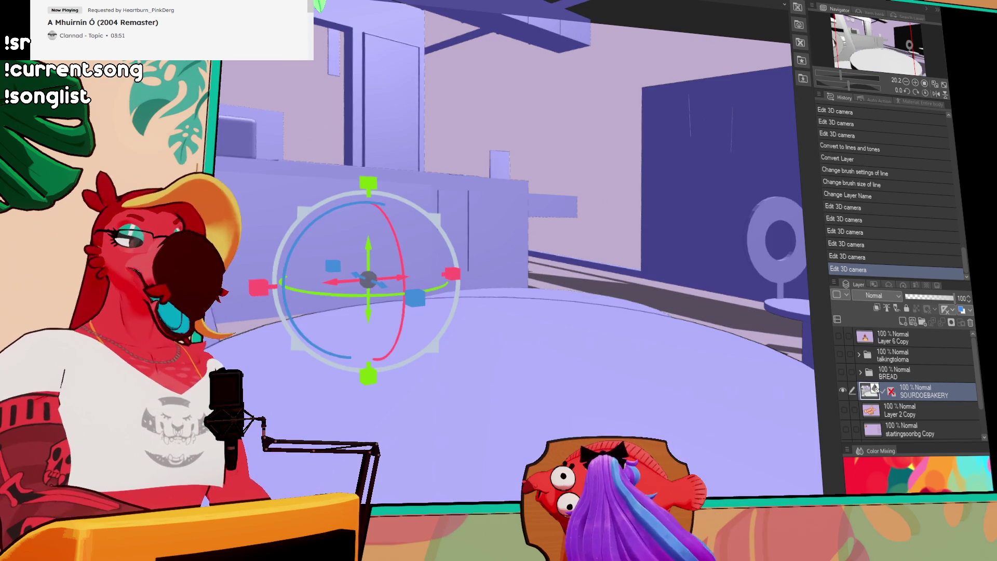
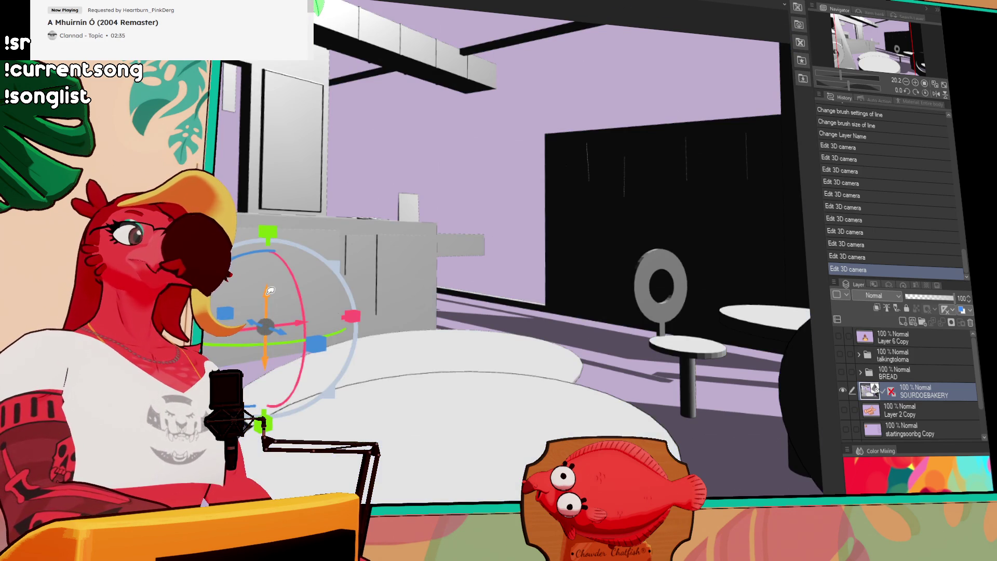
- Move and orbit the 3D camera to look across the round table toward the counter
mouse_move(264, 306)
left_mouse_down()
mouse_move(337, 148)
mouse_move(346, 206)
left_mouse_up()
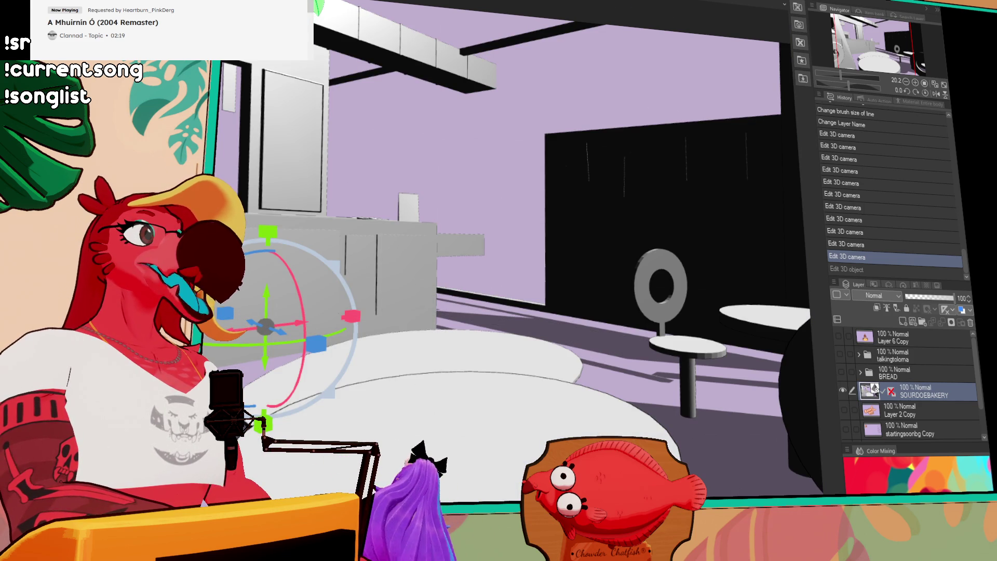
left_click_drag(251, 331, 278, 324)
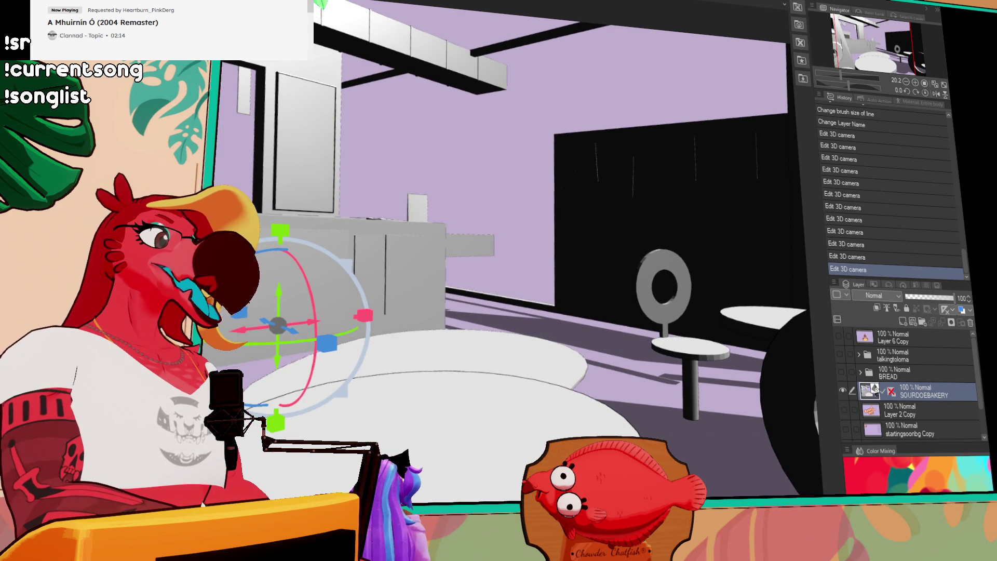
scroll(499, 281, "up", 2)
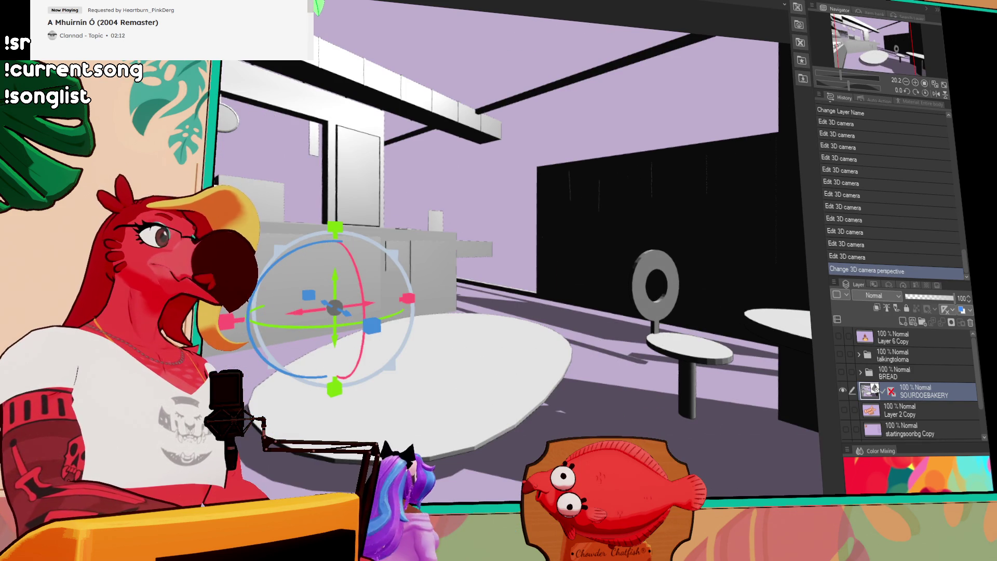
left_click_drag(499, 281, 468, 280)
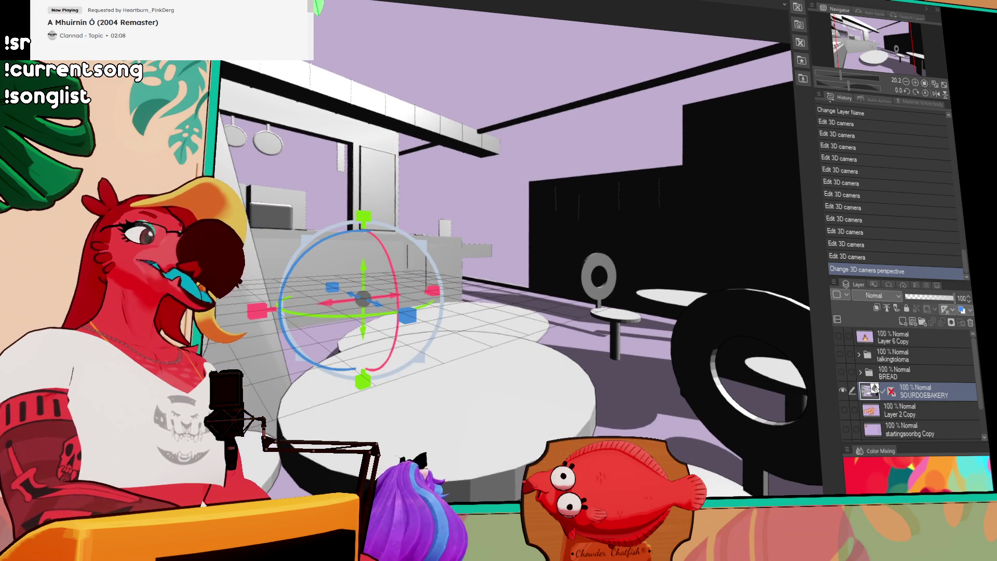
- Nudge the camera closer and swing it toward the counter, table and ring seat
left_click_drag(499, 281, 483, 280)
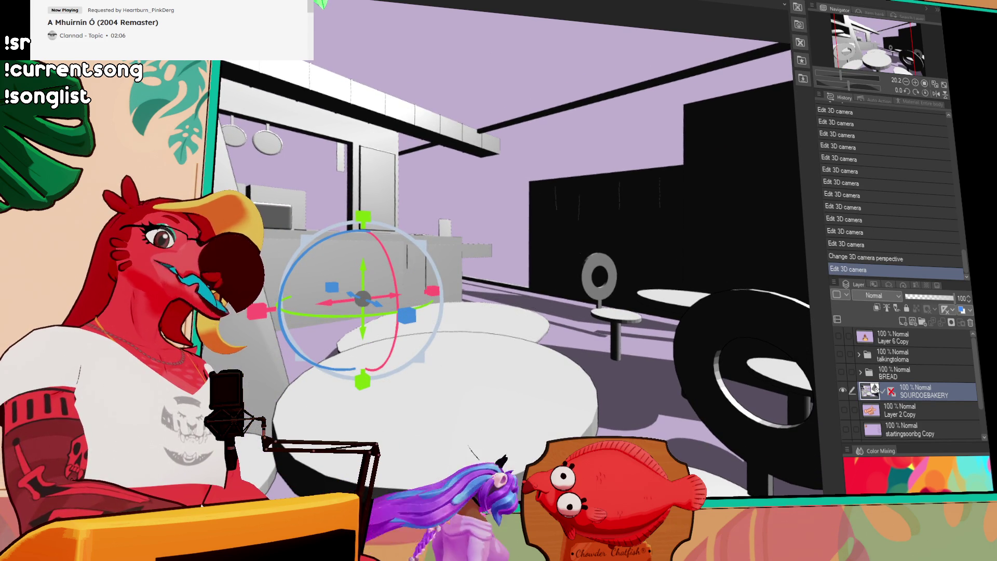
scroll(499, 280, "up", 2)
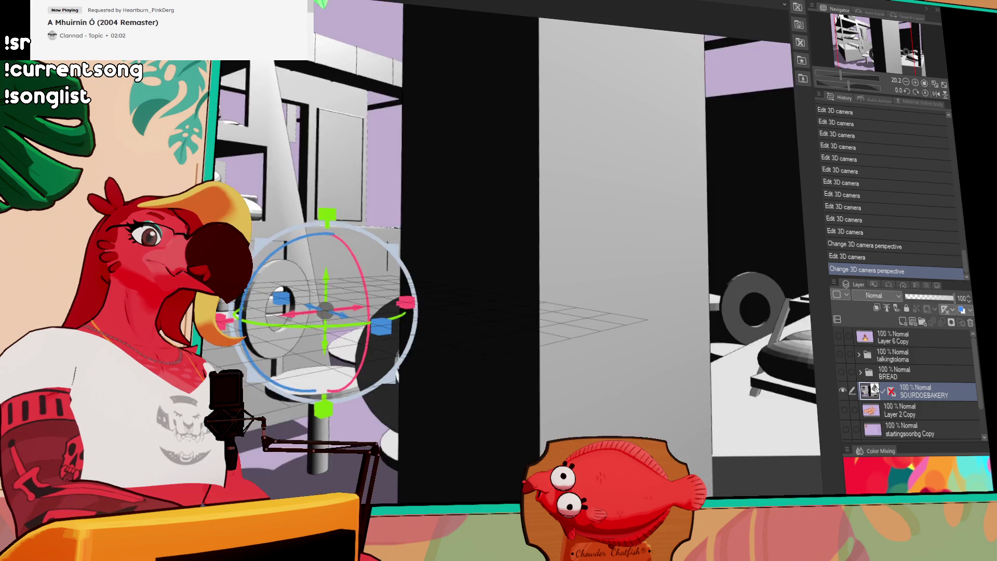
mouse_move(499, 281)
left_mouse_down()
mouse_move(467, 280)
mouse_move(491, 281)
left_mouse_up()
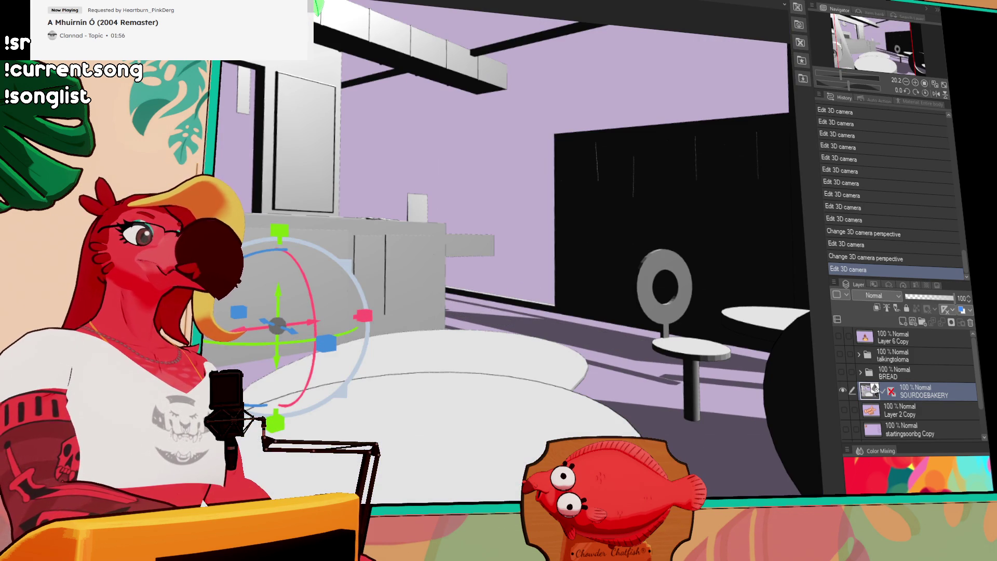
left_click_drag(498, 281, 468, 281)
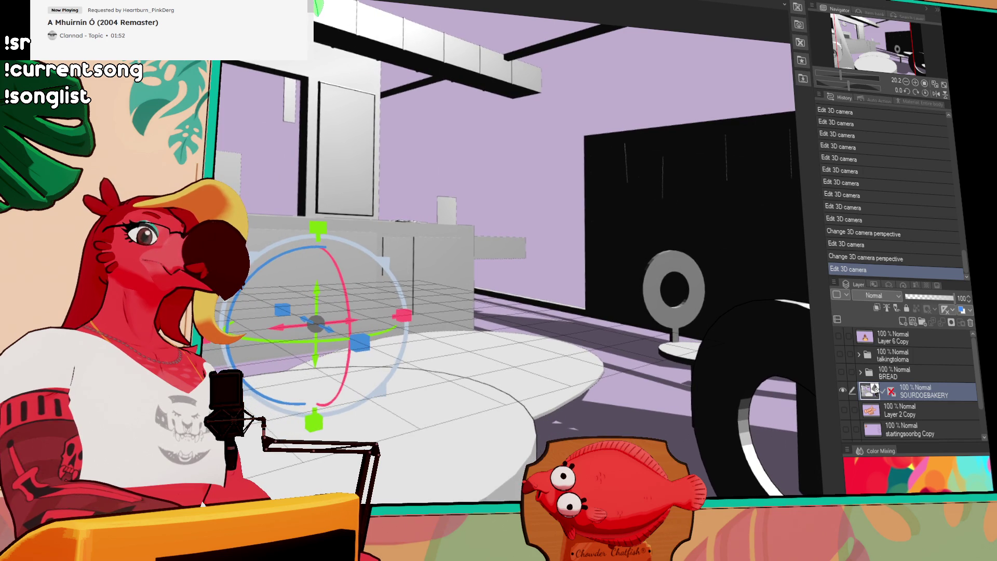
mouse_move(499, 281)
left_mouse_down()
mouse_move(483, 288)
mouse_move(491, 284)
left_mouse_up()
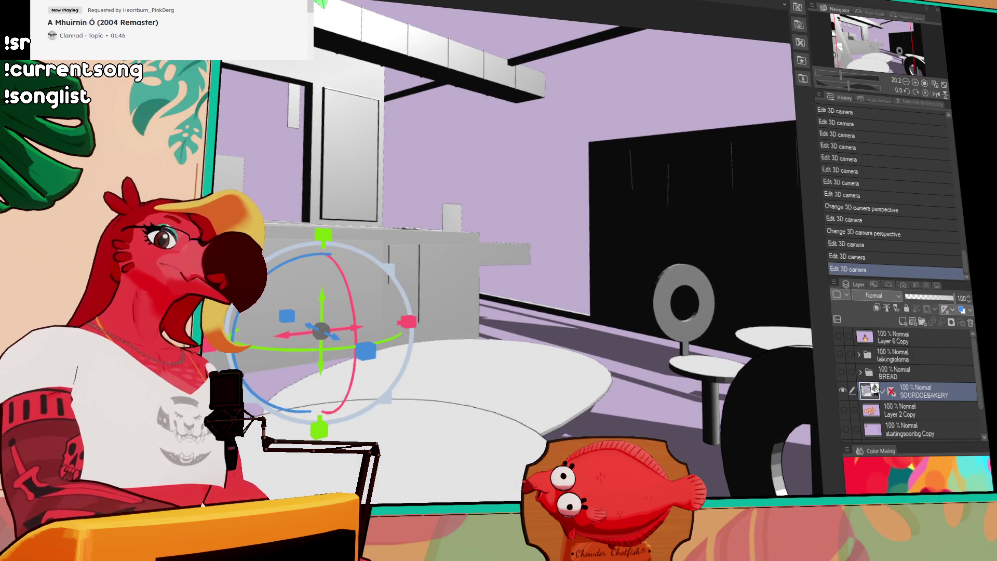
scroll(499, 280, "up", 3)
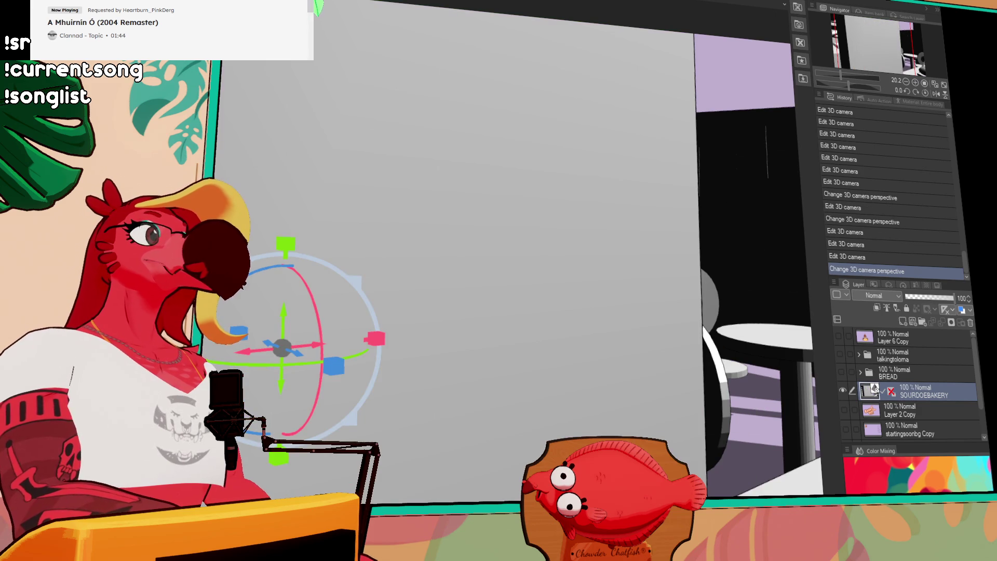
scroll(514, 265, "down", 3)
scroll(514, 266, "up", 3)
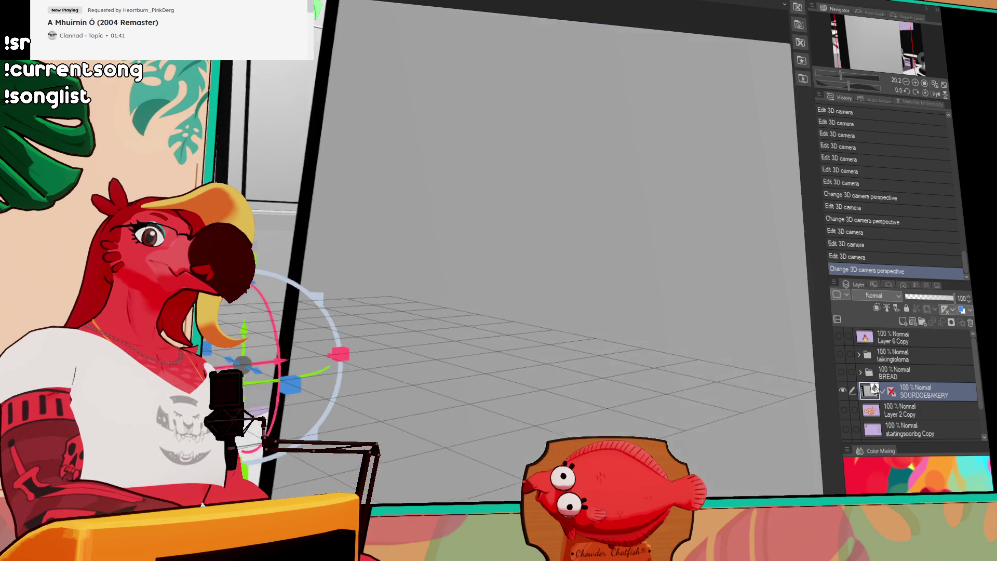
scroll(514, 265, "down", 3)
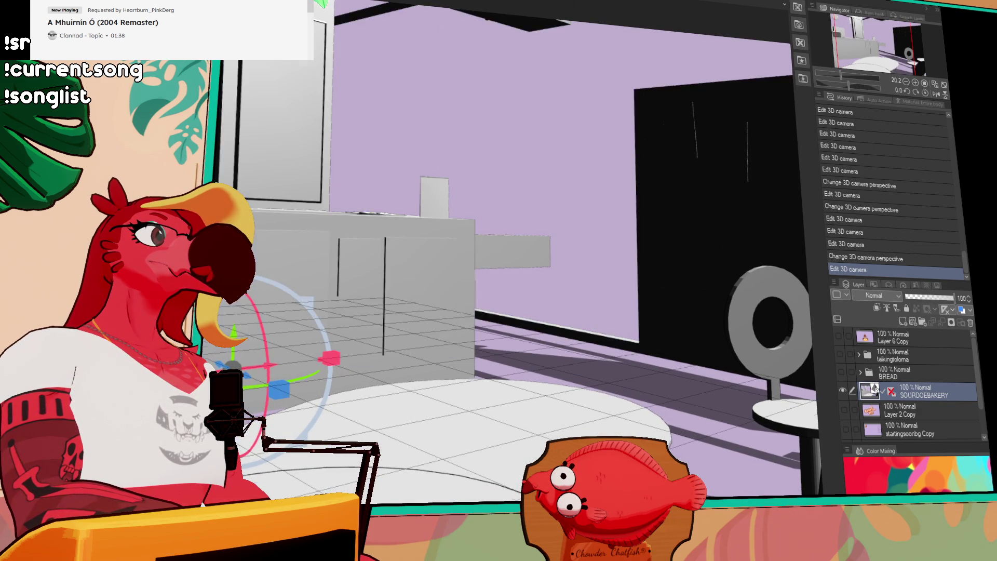
scroll(514, 264, "down", 2)
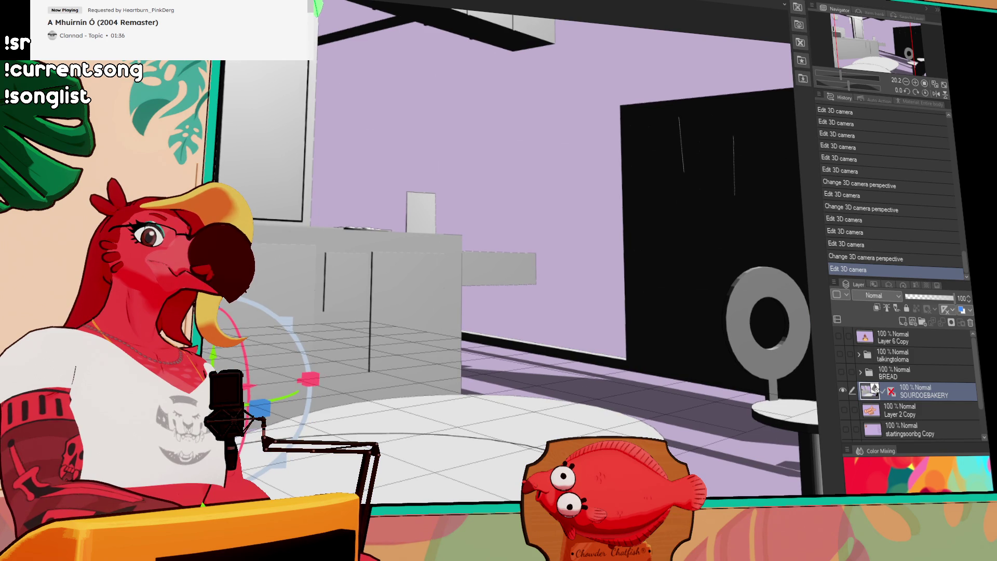
scroll(514, 264, "down", 1)
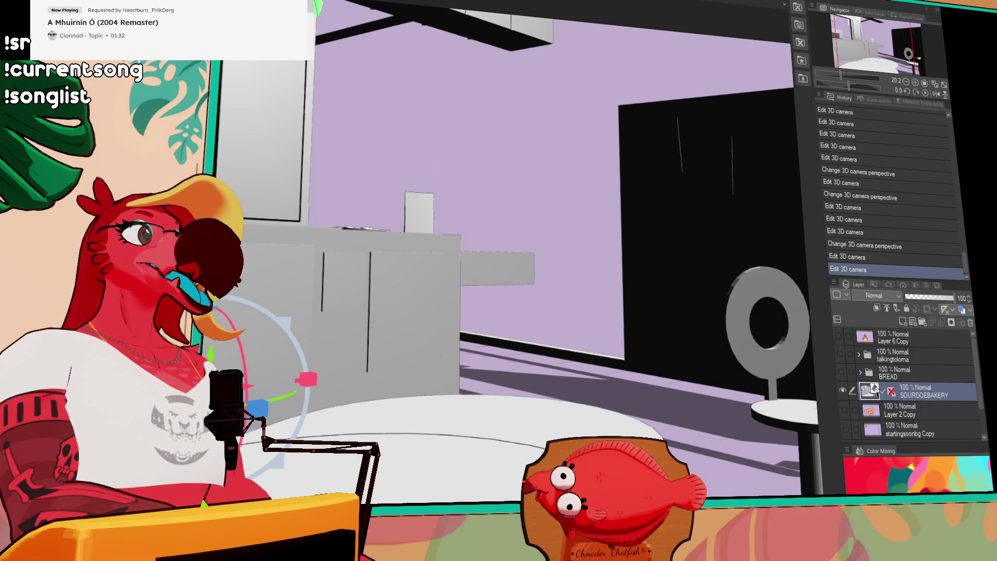
scroll(514, 265, "down", 1)
scroll(514, 265, "down", 2)
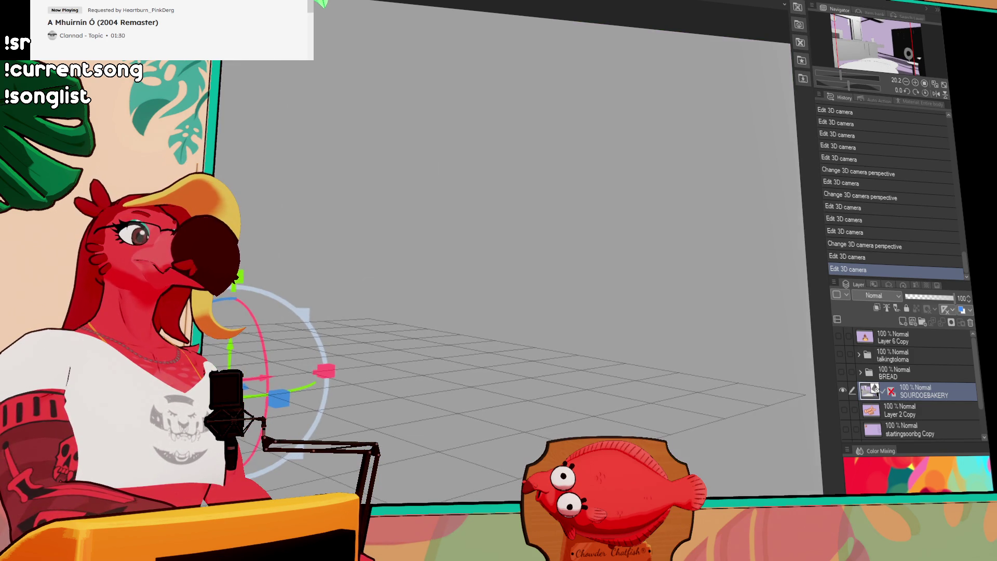
scroll(515, 264, "up", 2)
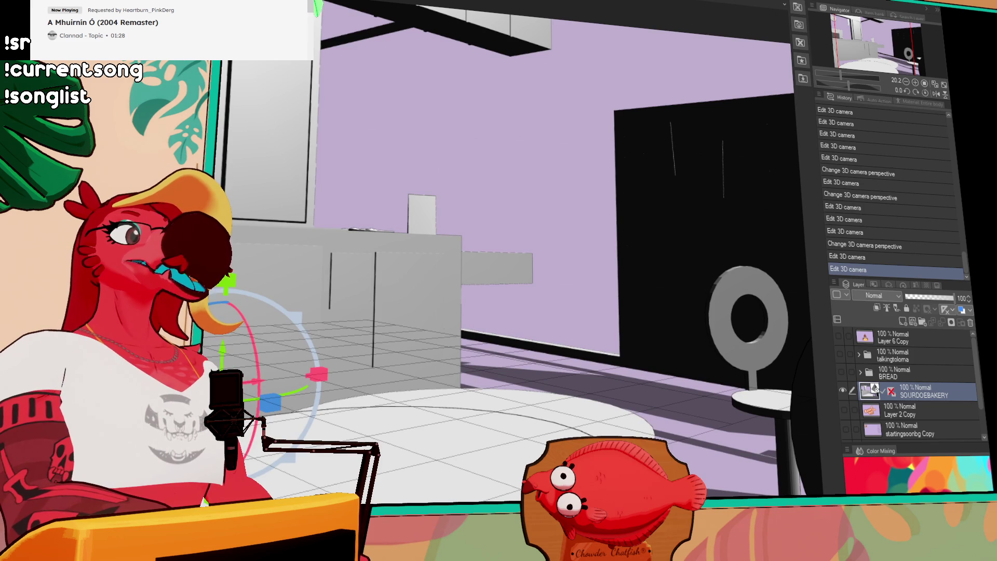
scroll(514, 265, "up", 1)
scroll(514, 265, "down", 1)
scroll(515, 265, "up", 1)
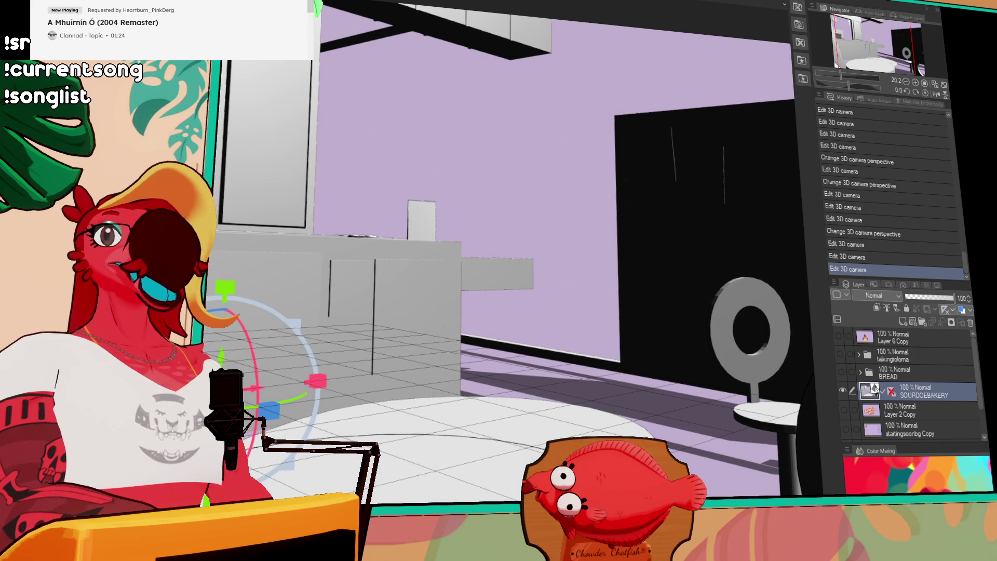
scroll(515, 265, "down", 1)
scroll(514, 264, "up", 1)
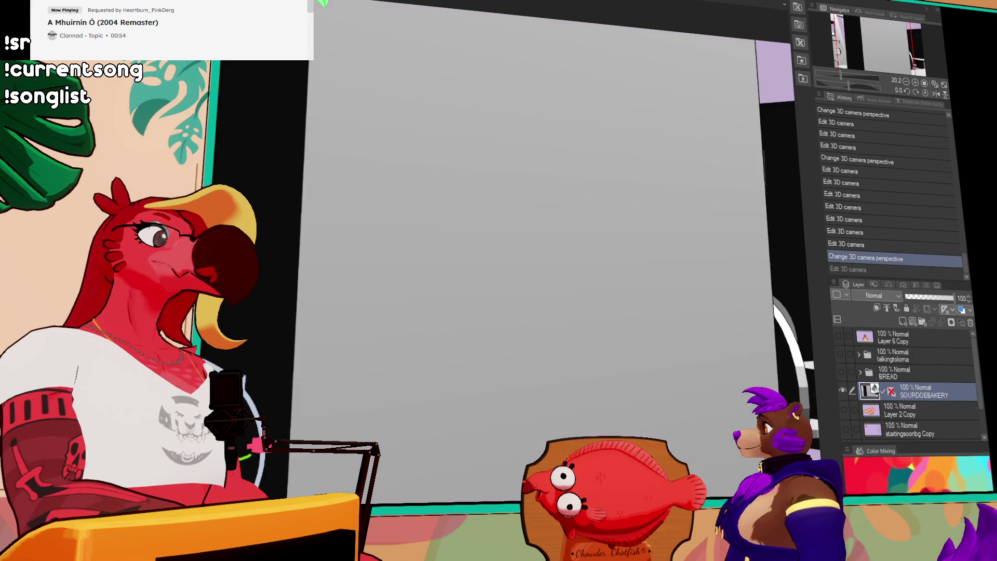
- Undo then redo the camera edit to keep the wider low-angle counter view, nudged slightly
key("ctrl+z")
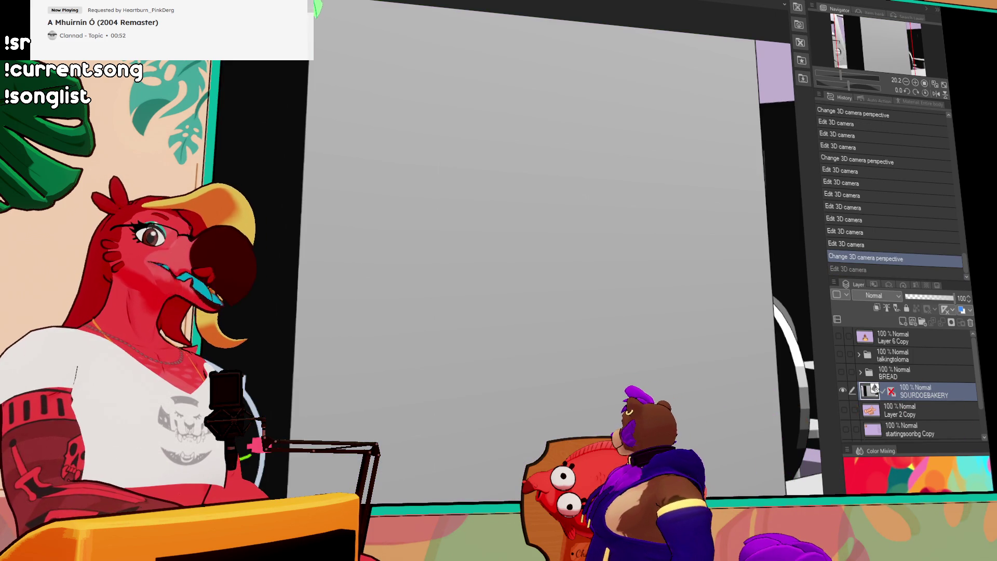
key("ctrl+y")
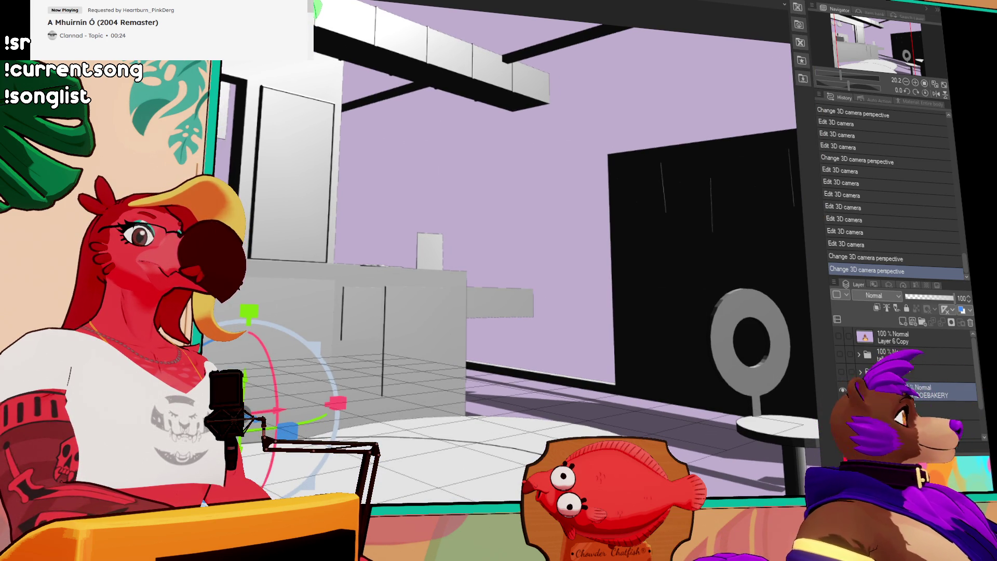
left_click_drag(499, 234, 506, 234)
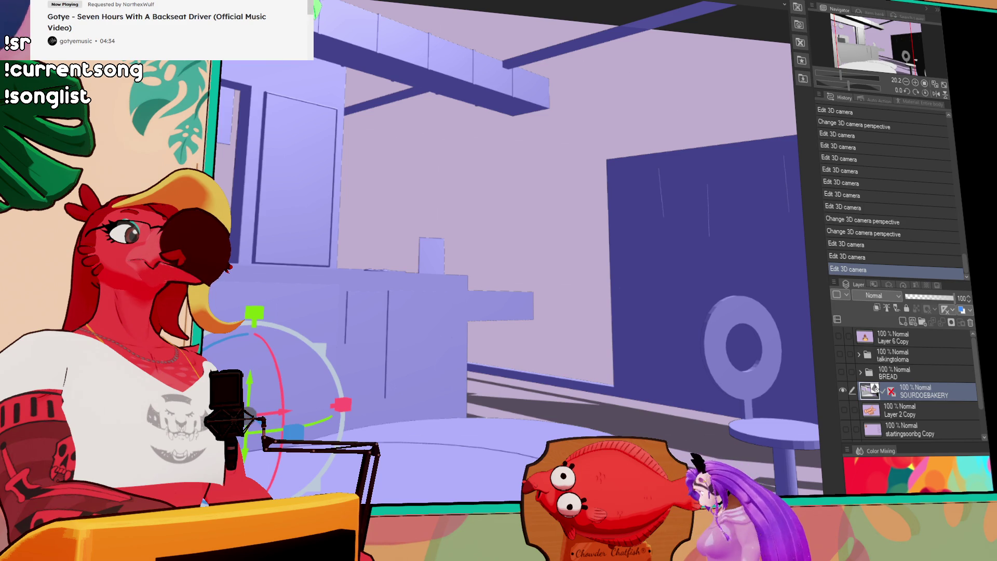
- Turn off the purple layer color tint on the 3D bakery layer
left_click(944, 309)
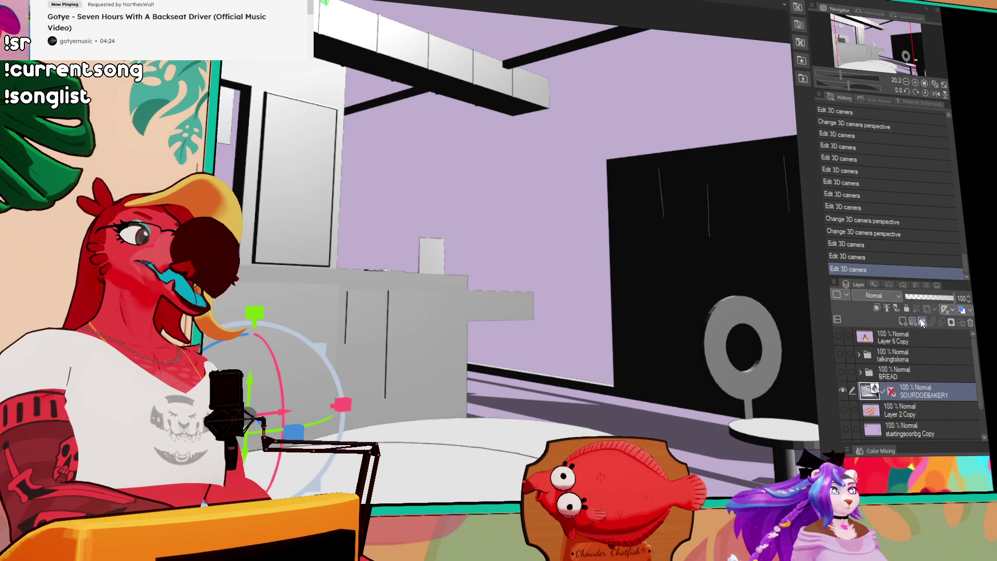
- Run Auto action 1 (Convert to lines and tones) on the 3D layer and remove the extra blank layer
left_click(877, 101)
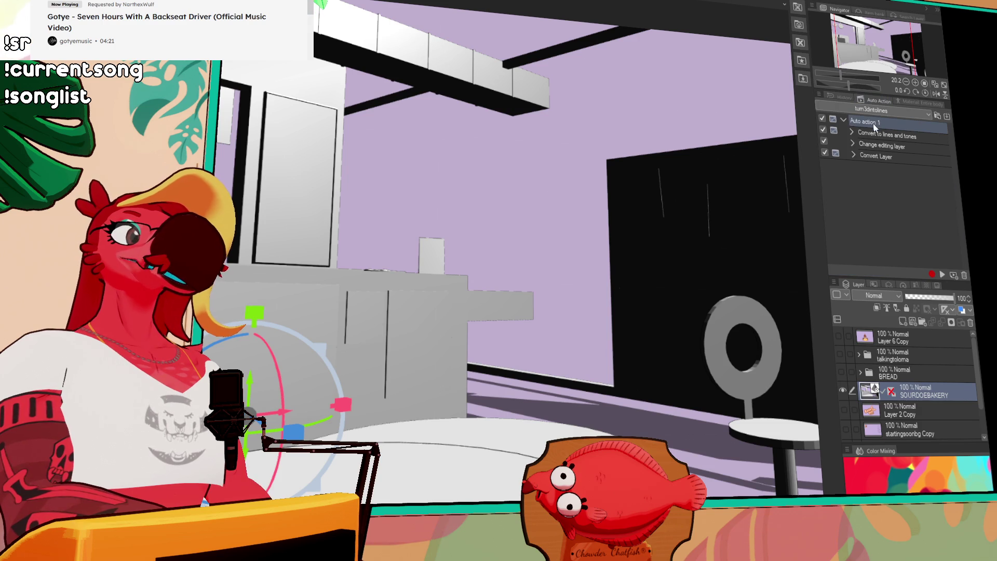
left_click(942, 274)
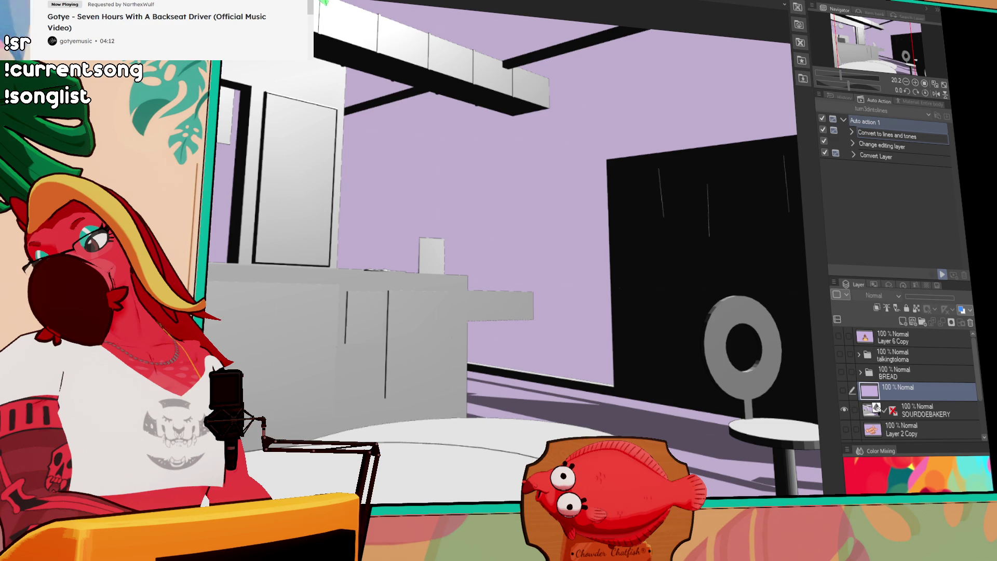
key("ctrl+z")
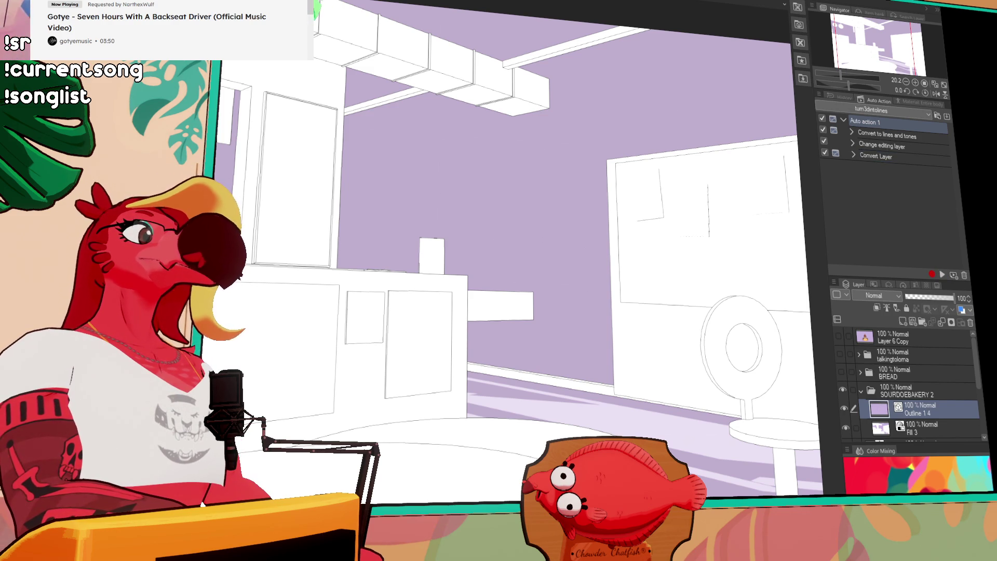
scroll(392, 220, "down", 2)
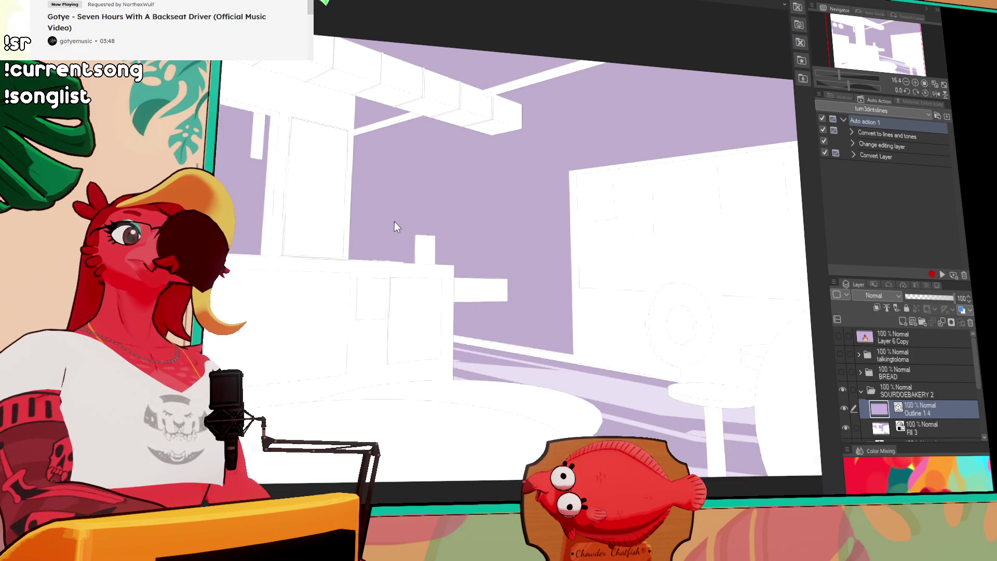
scroll(393, 226, "down", 1)
- Select the converted line art, scale it to the canvas and commit the transform
mouse_move(228, 30)
left_mouse_down()
mouse_move(471, 231)
mouse_move(783, 457)
left_mouse_up()
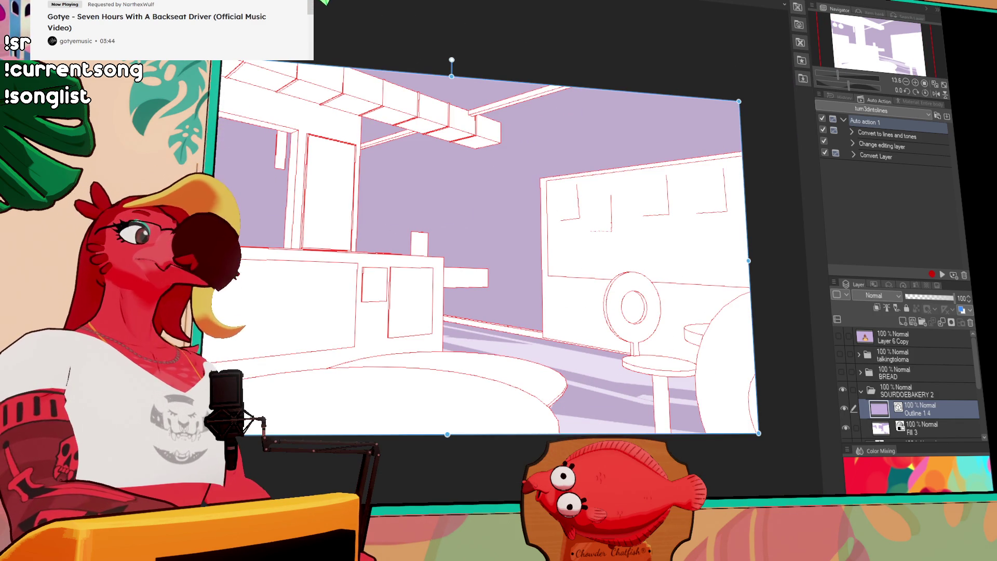
key("Return")
scroll(380, 189, "up", 1)
scroll(386, 189, "up", 2)
scroll(364, 178, "up", 1)
scroll(435, 196, "up", 1)
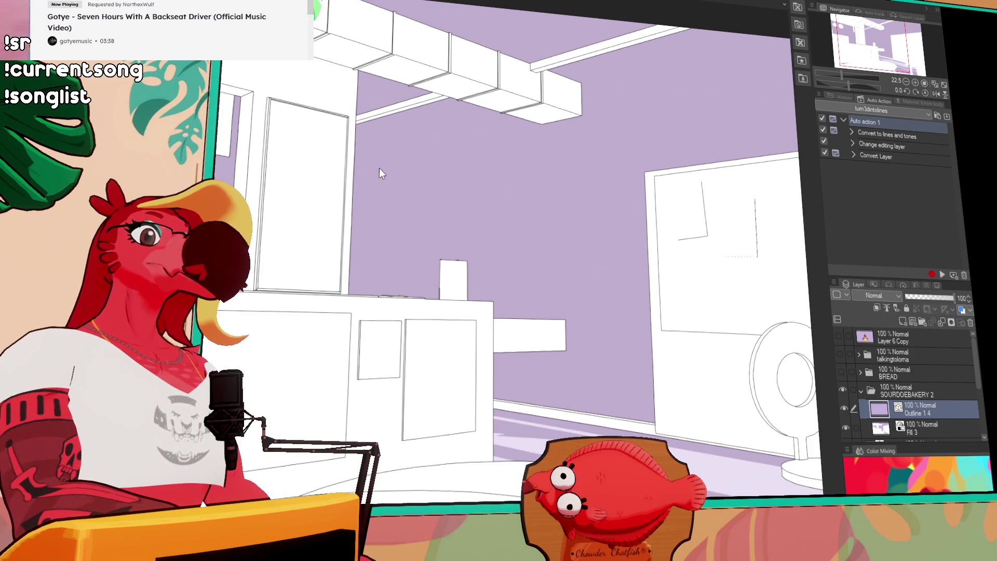
scroll(361, 158, "down", 1)
scroll(361, 157, "down", 1)
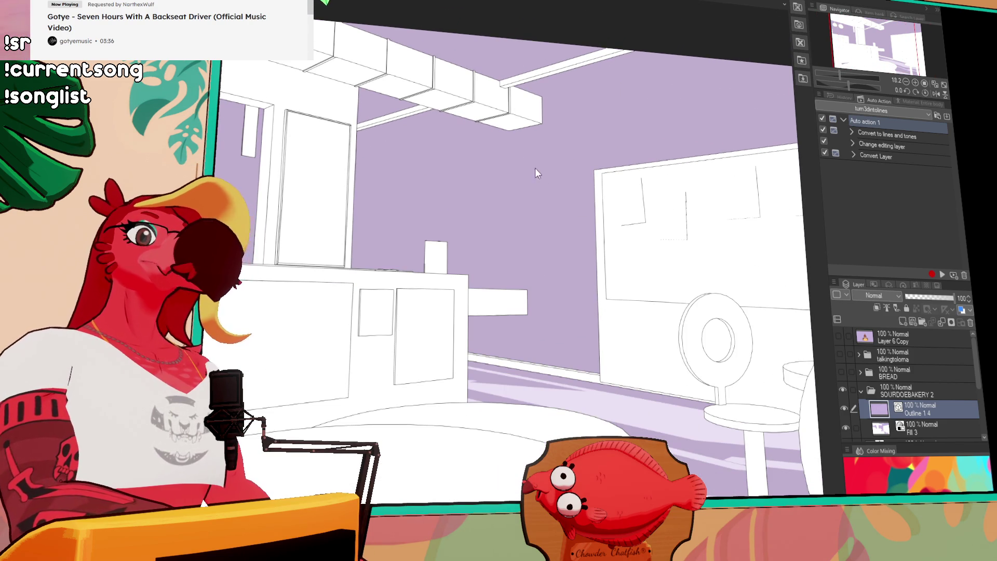
scroll(537, 179, "up", 1)
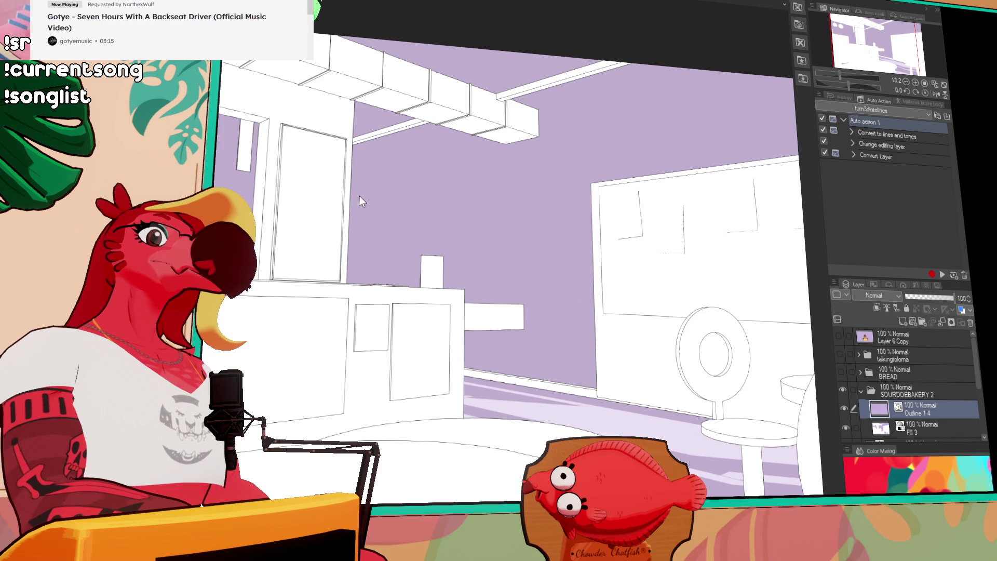
scroll(335, 197, "up", 2)
scroll(335, 196, "up", 2)
scroll(335, 197, "up", 2)
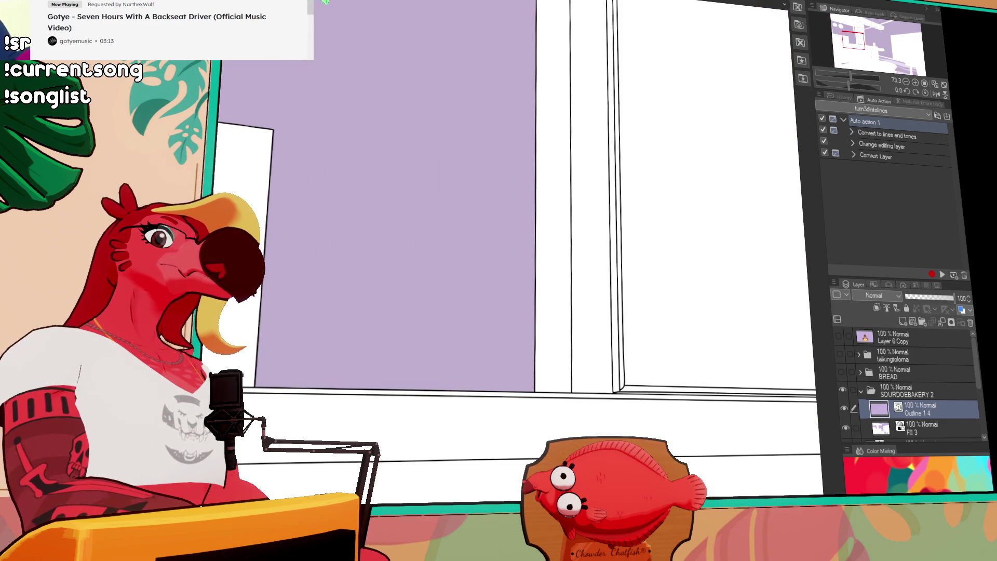
scroll(514, 234, "up", 2)
scroll(514, 234, "down", 1)
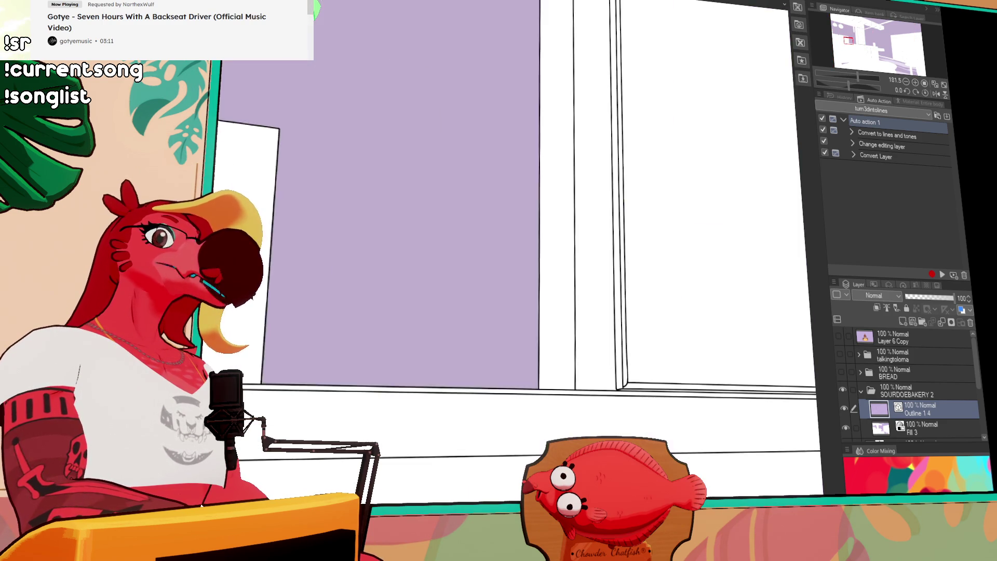
scroll(754, 308, "down", 2)
scroll(754, 308, "down", 1)
scroll(753, 309, "down", 1)
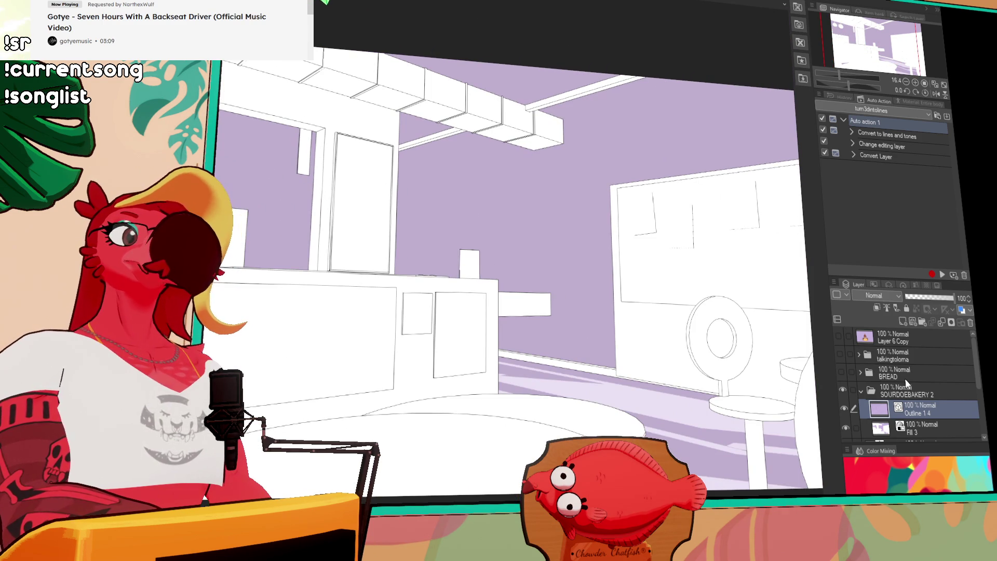
- Rename the line-art folder FROMtheseats, hide it and show the SOURDOEBAKERY 3D layer
left_click(900, 393)
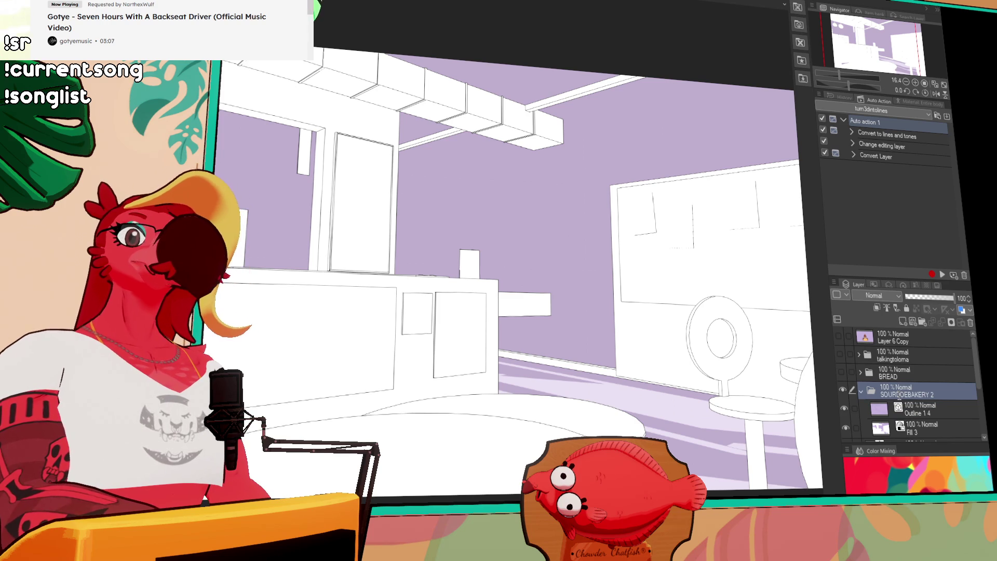
double_click(899, 393)
type("FROMtheseats")
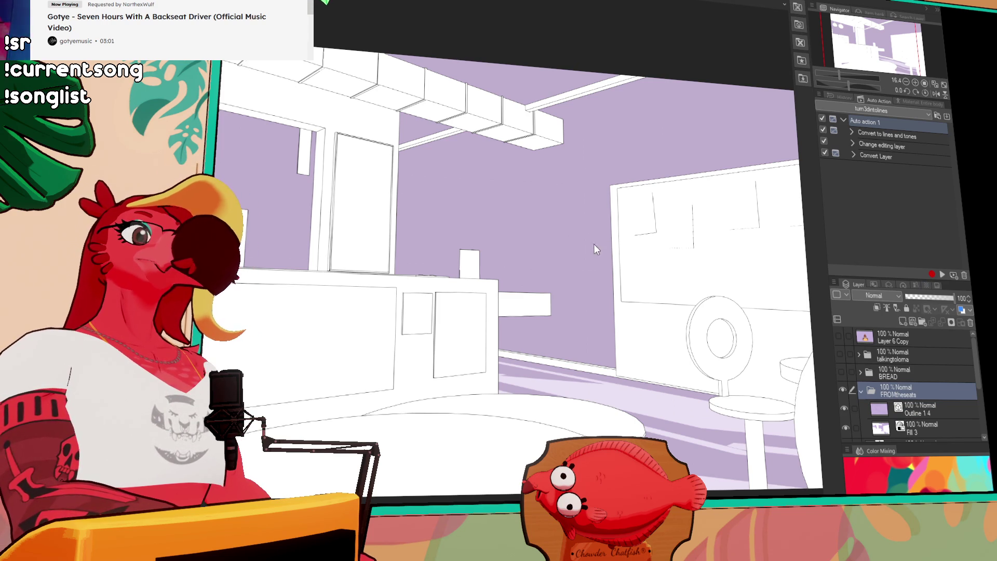
left_click(861, 390)
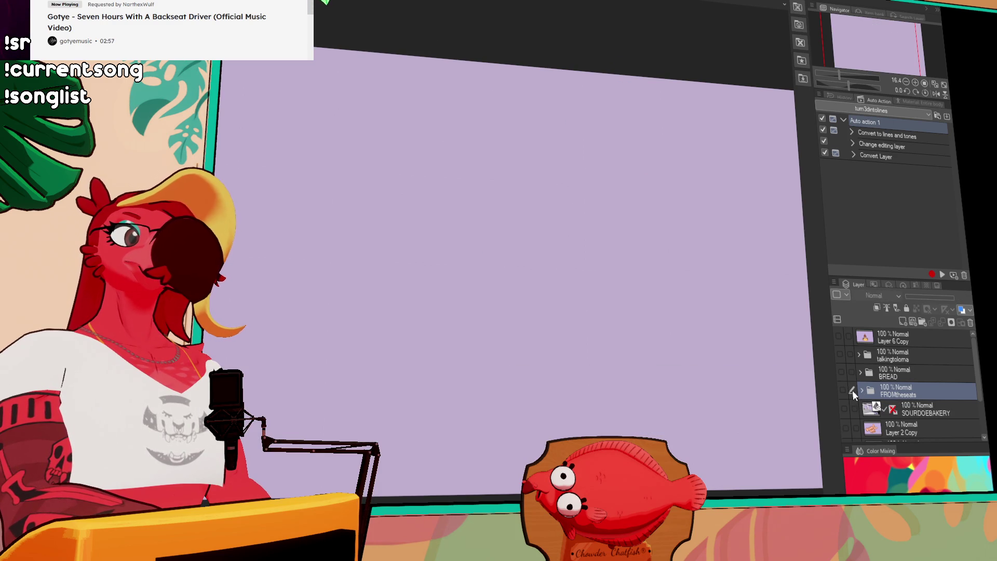
left_click(848, 408)
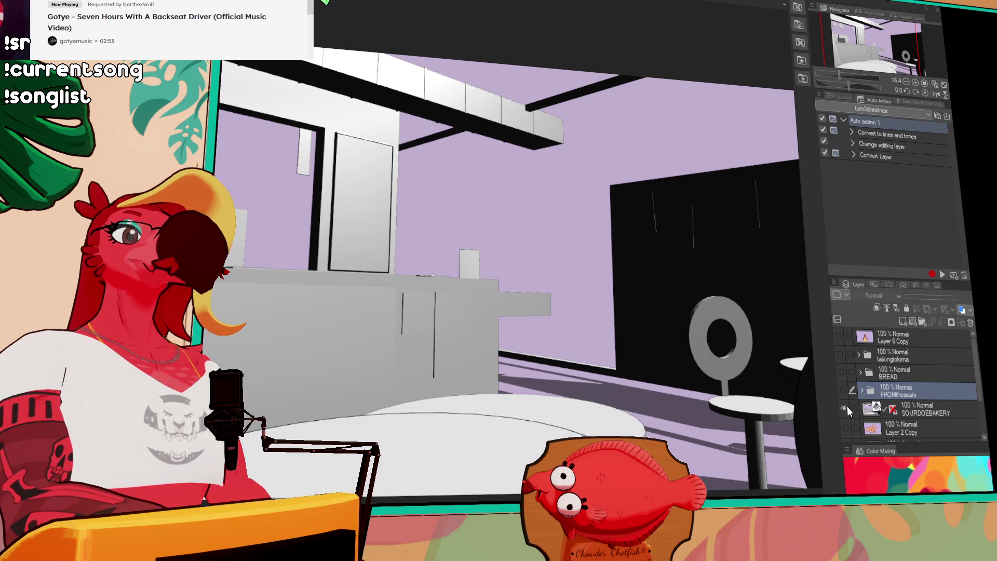
- Hide the 3D bakery layer and toggle the talkingtoloma kitchen drawing on and off, ending hidden
left_click(845, 403)
left_click(841, 353)
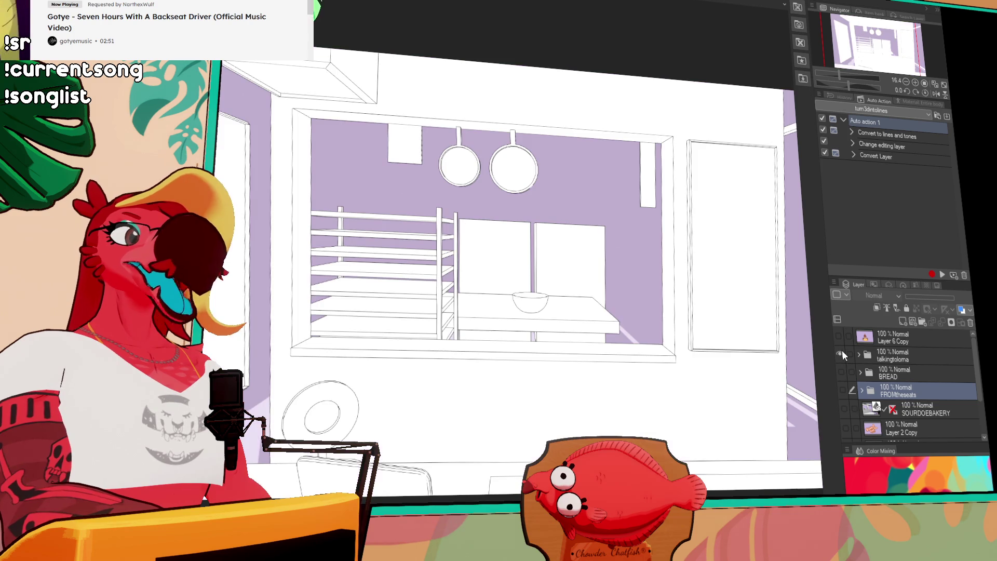
left_click(841, 354)
left_click(842, 354)
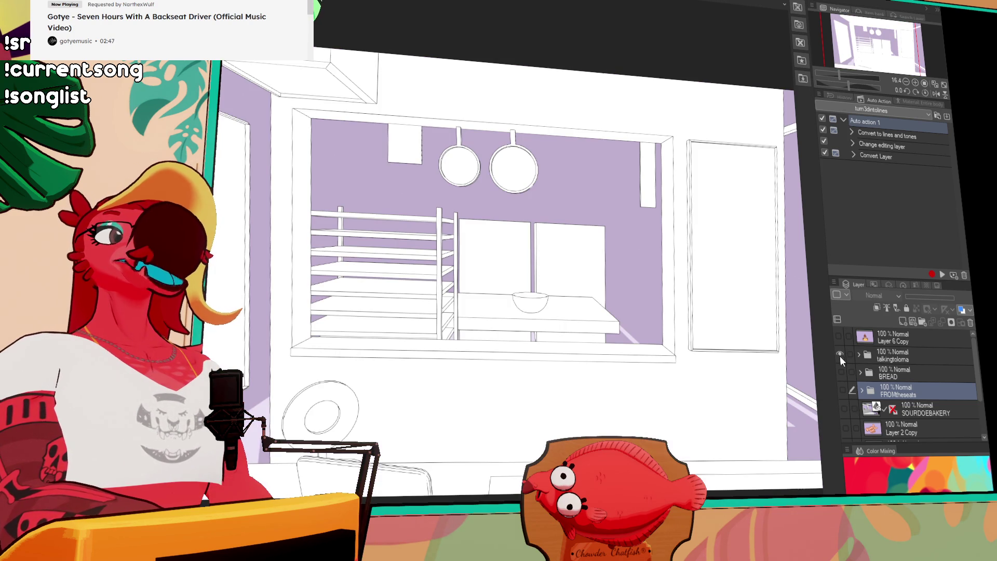
left_click(841, 354)
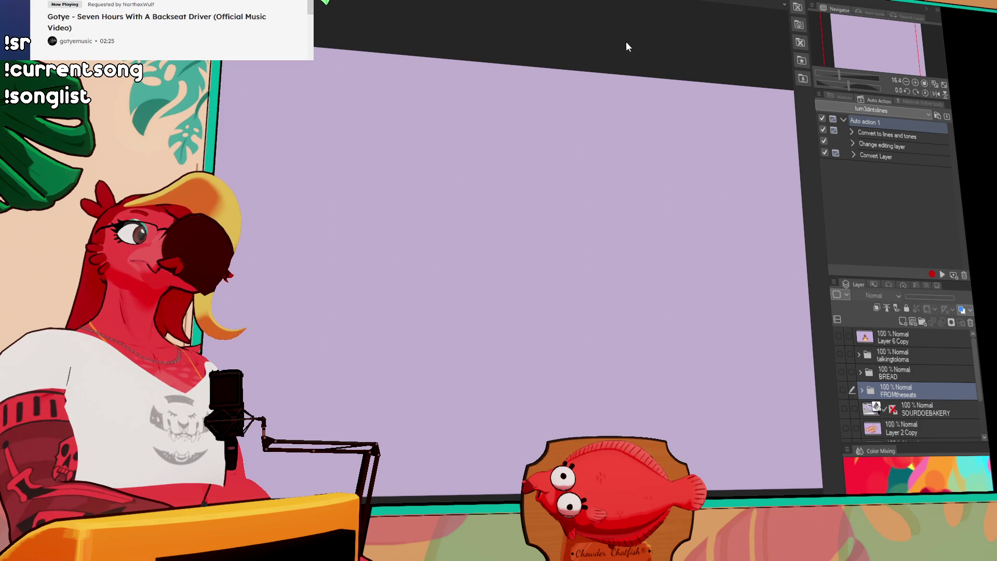
- Cycle through open canvases from the ROASTERS logo to the character illustration
key("ctrl+Tab")
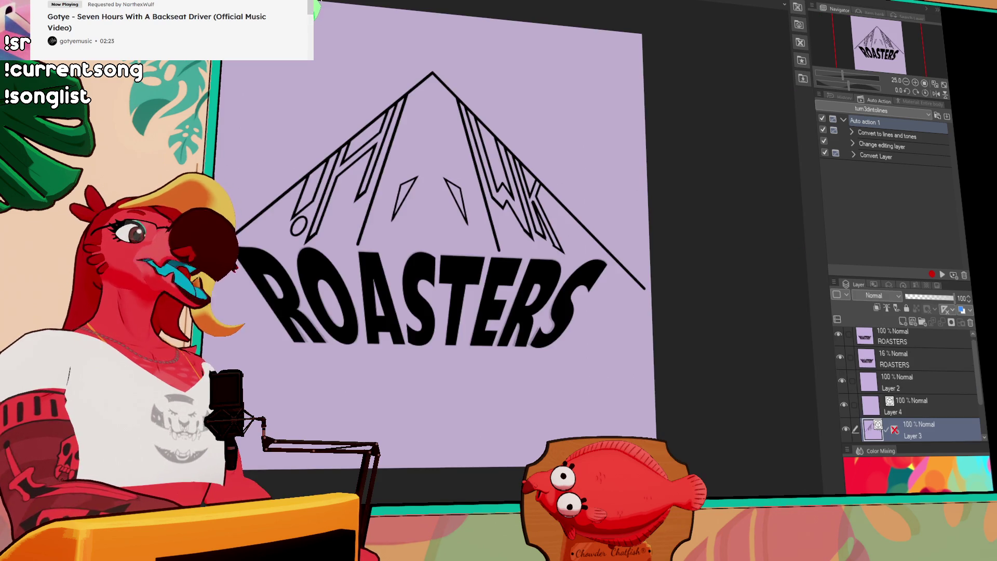
key("ctrl+Tab")
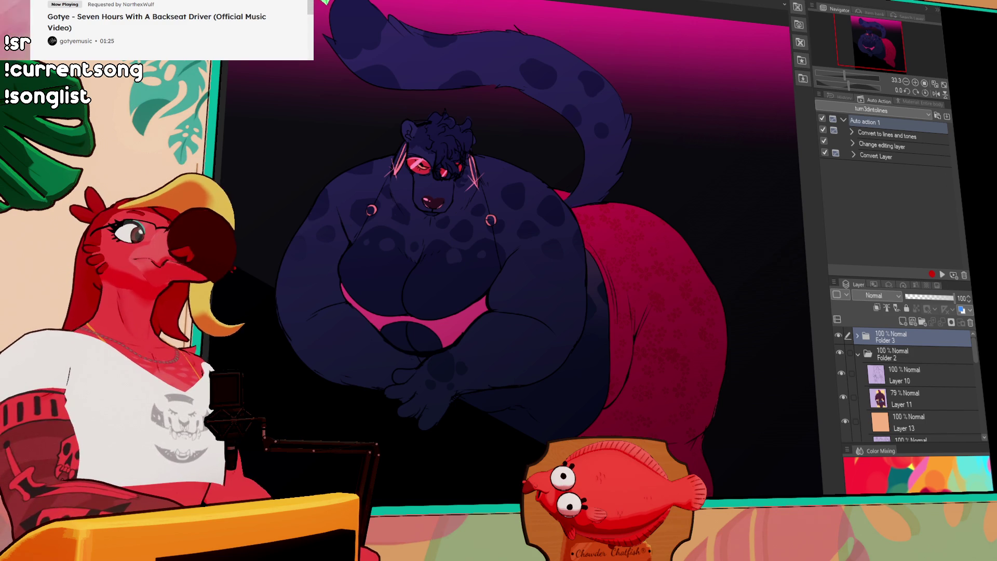
- Cycle back to the bakery canvas and show the SOURDOEBAKERY 3D layer again
key("ctrl+Tab")
key("ctrl+Tab")
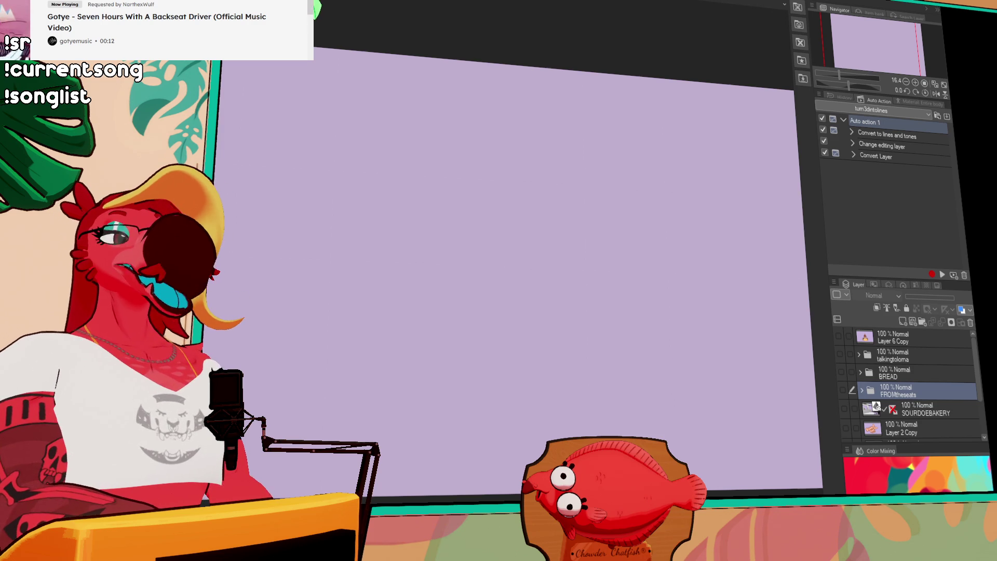
left_click(845, 407)
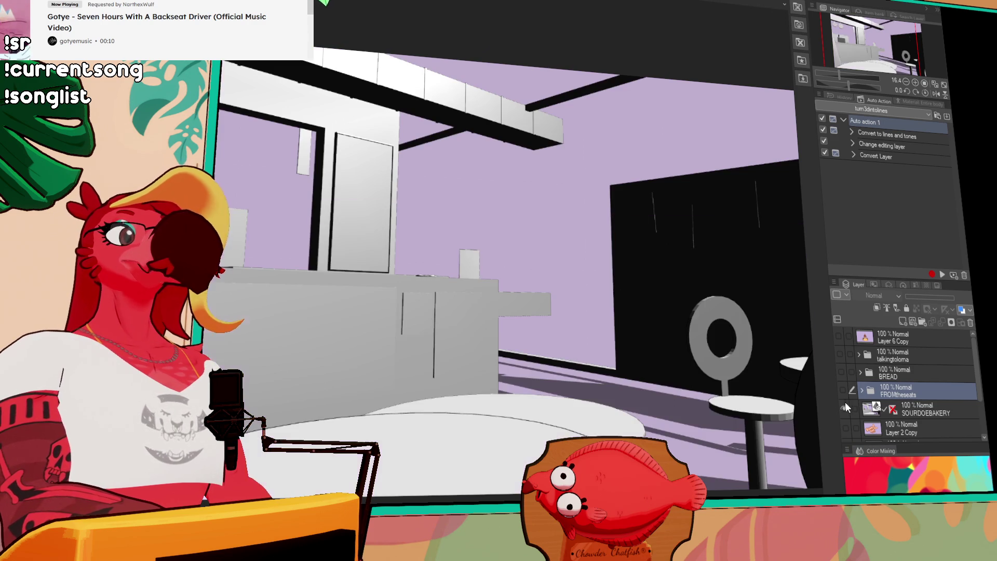